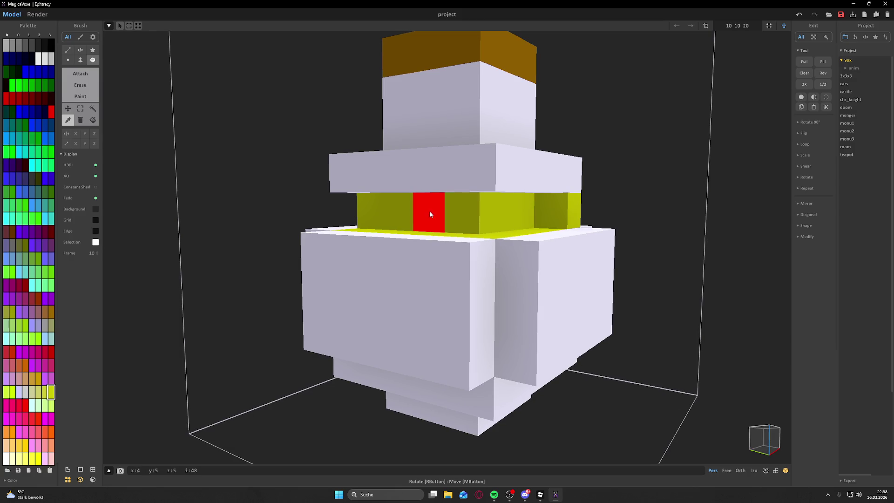
- Eyedrop the white glass colour from the bottle and switch to Attach mode
left_click(80, 73)
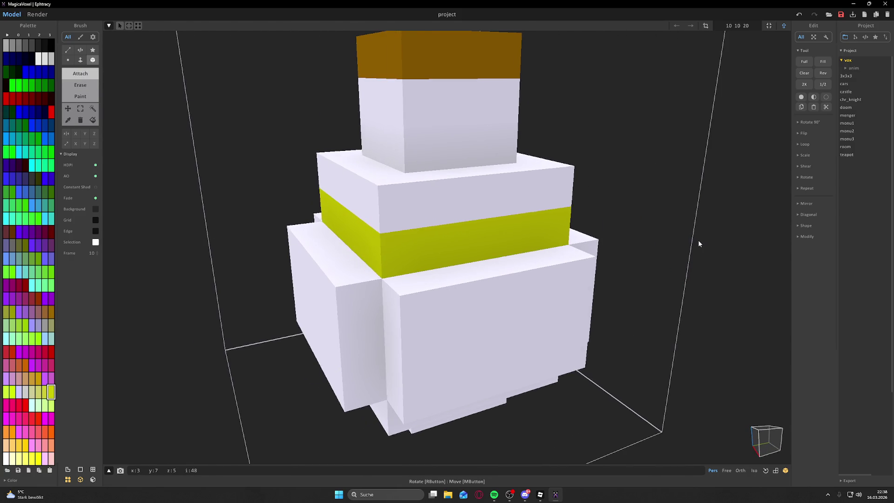
left_click(81, 96)
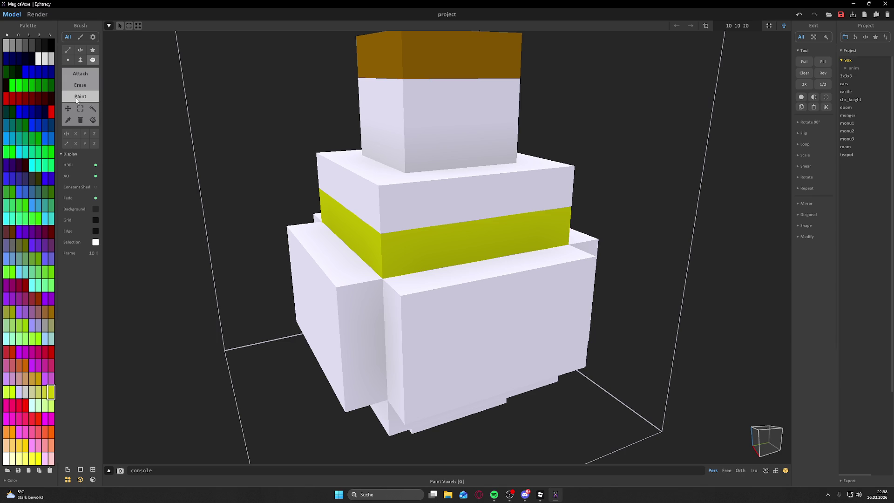
left_click(78, 79)
left_click(68, 120)
left_click(370, 200)
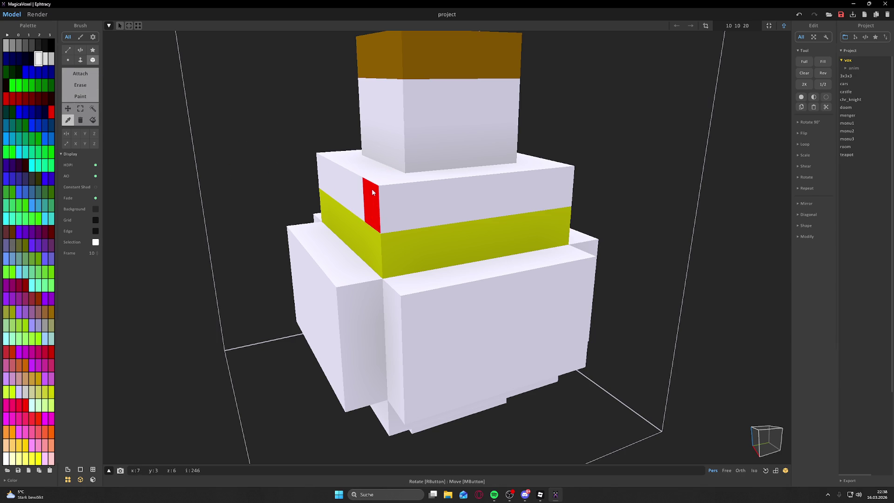
left_click(82, 74)
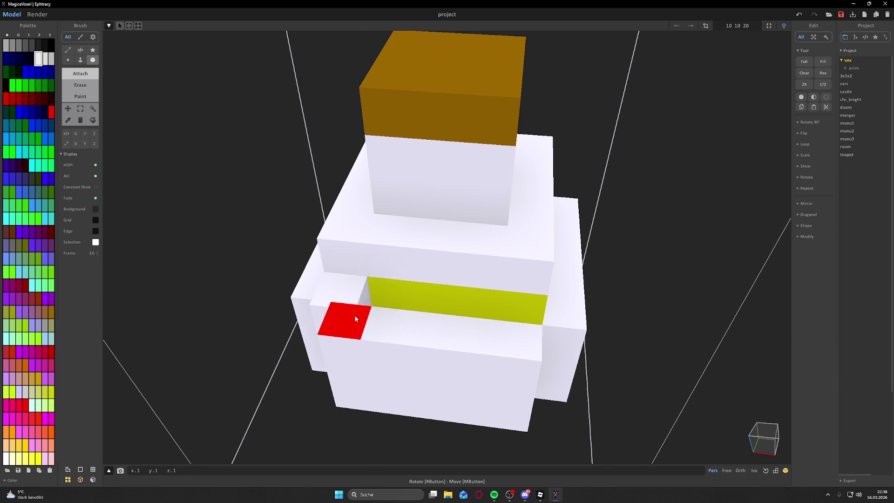
- Add a white glass wall over the yellow liquid band, then preview the render
left_click_drag(507, 337, 329, 313)
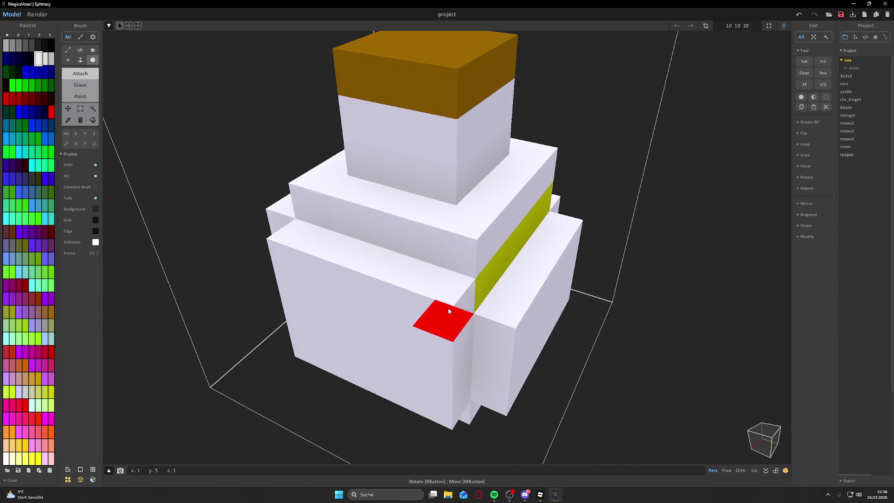
left_click_drag(443, 315, 306, 292)
left_click_drag(455, 294, 622, 279)
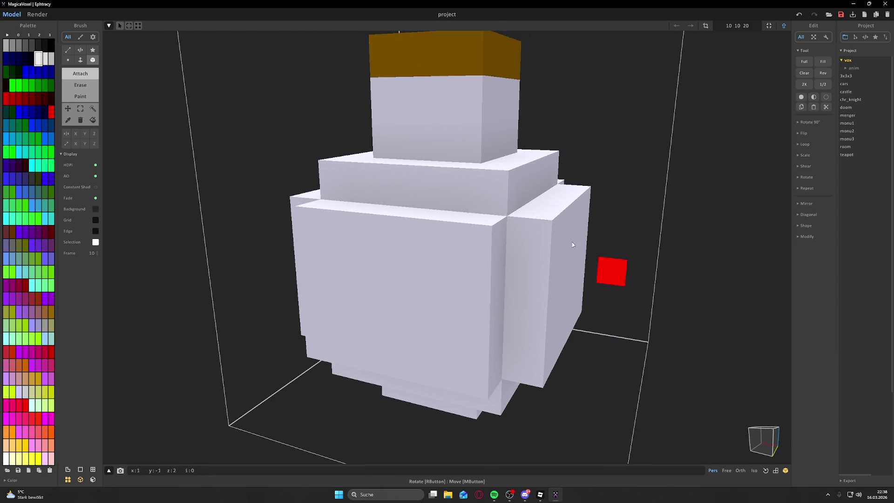
left_click(37, 14)
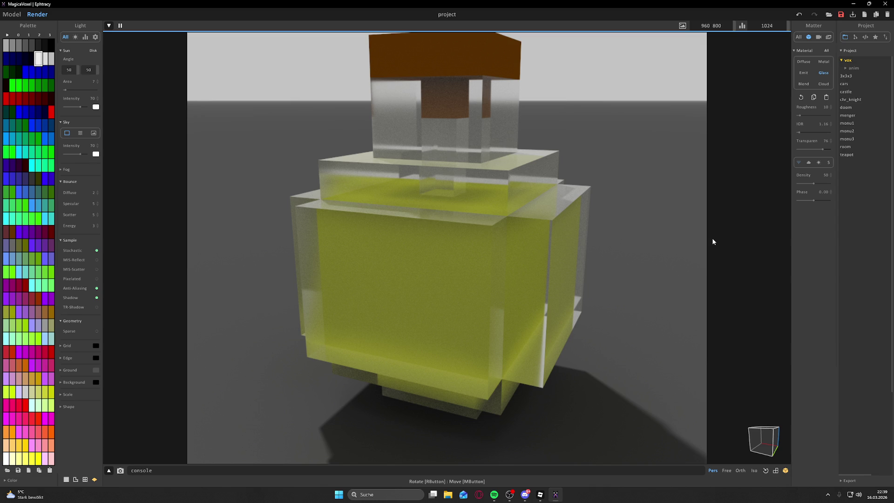
- Orbit the render to check the yellow liquid through the glass, then return to Model editing
left_click_drag(722, 243, 758, 241)
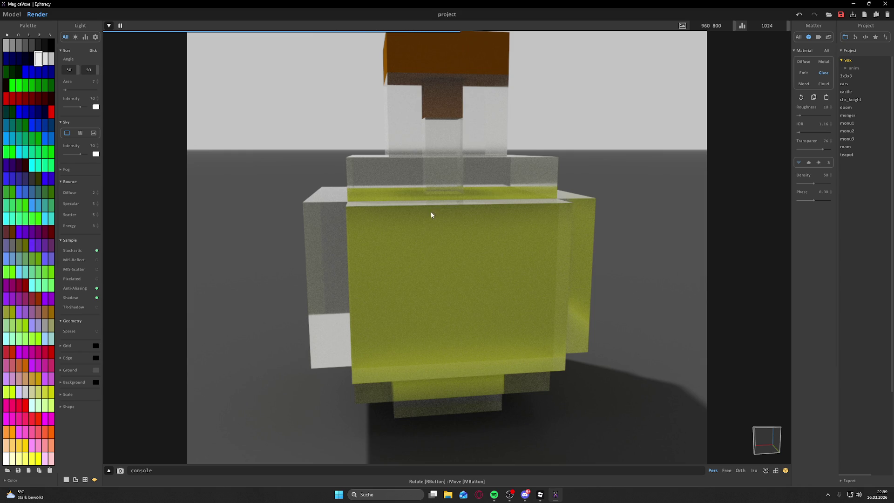
left_click_drag(427, 184, 456, 204)
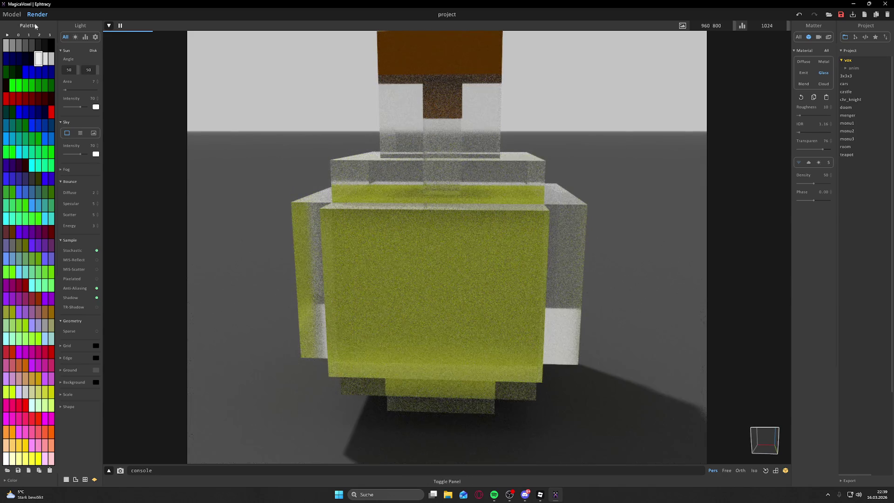
left_click(11, 14)
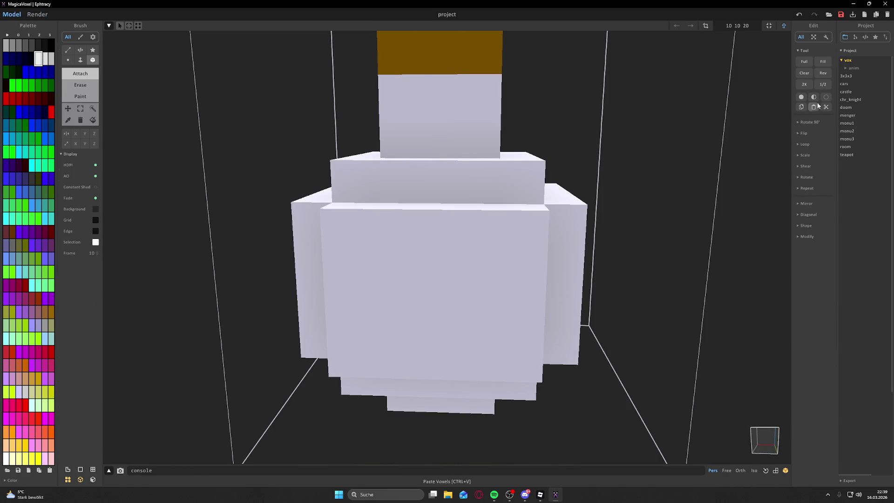
- Expand the Export section and start an OBJ export of the bottle
left_click(849, 480)
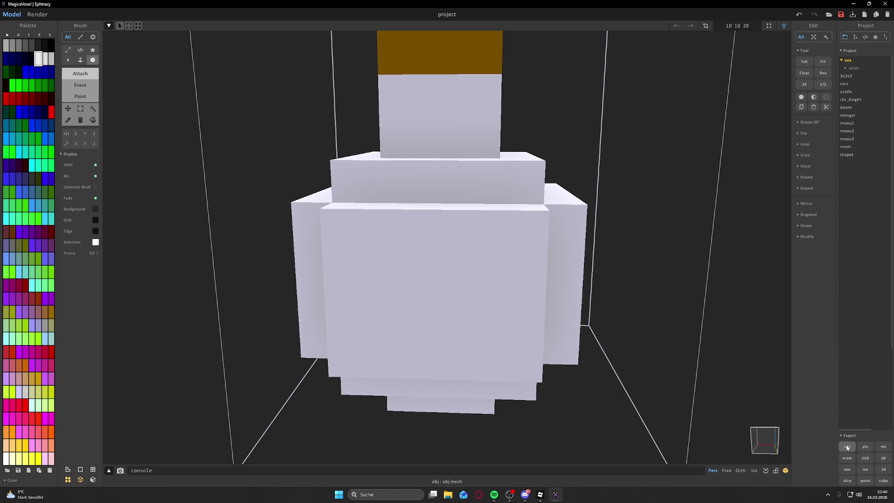
left_click(847, 447)
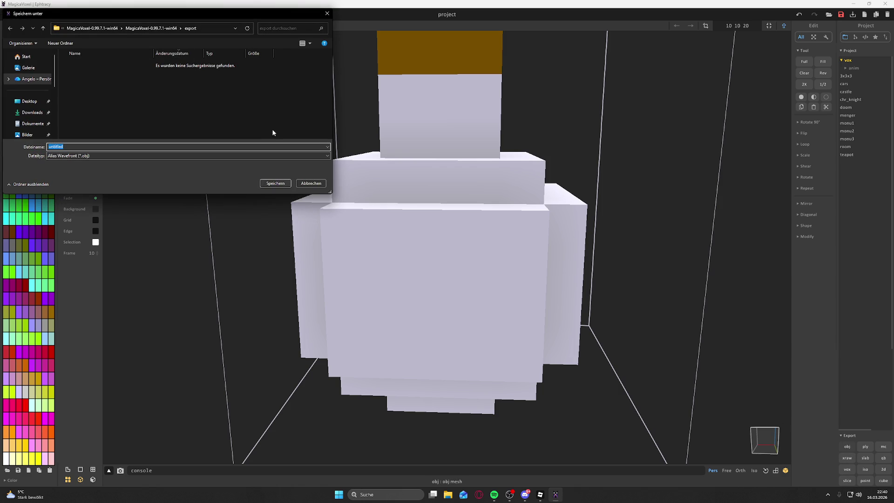
left_click(326, 13)
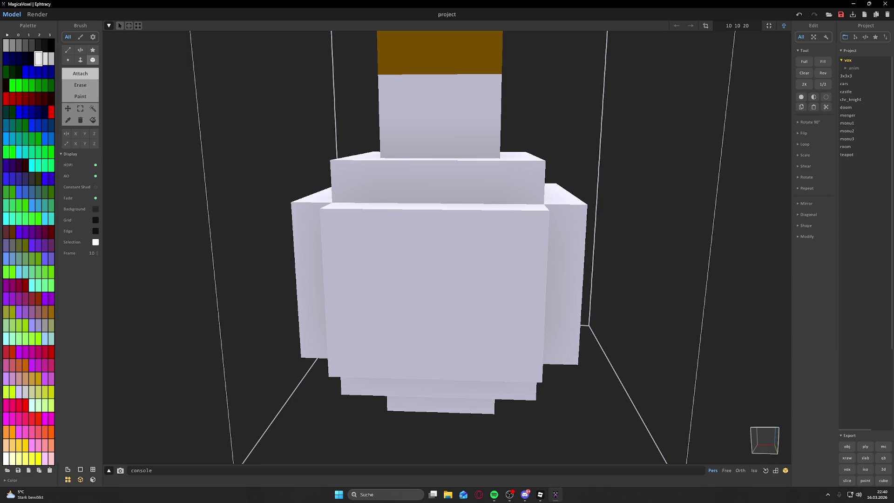
left_click(509, 495)
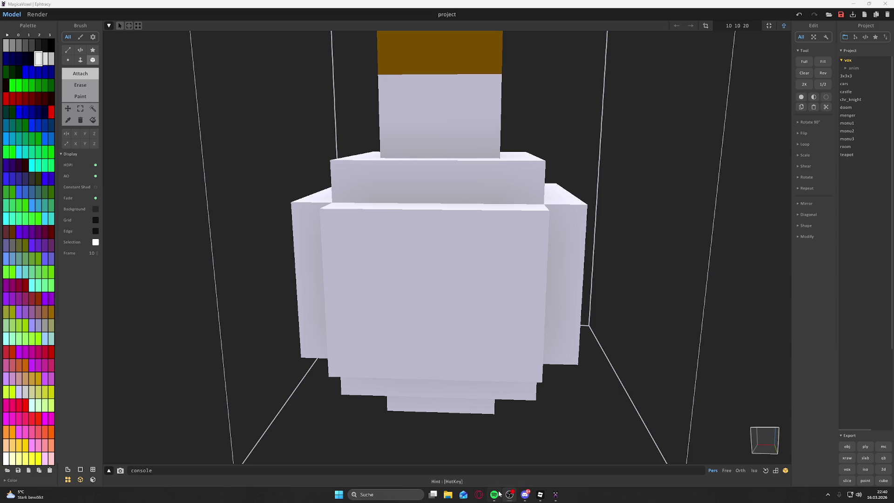
left_click(540, 494)
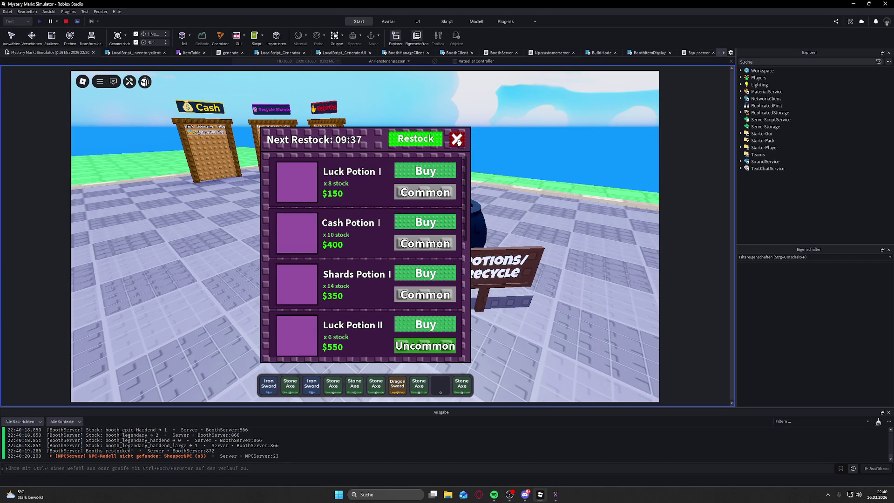
- Close the potion shop and NPC dialog, then walk the character onto the green field
left_click(457, 139)
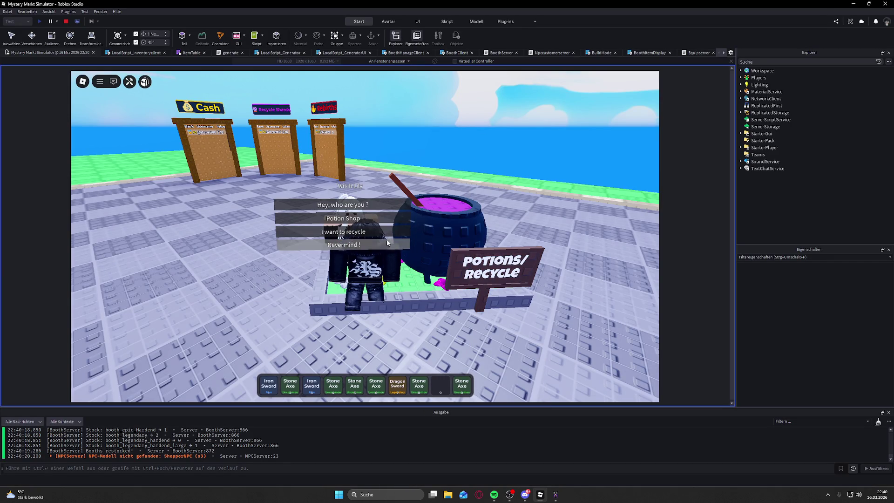
left_click(386, 241)
key("s")
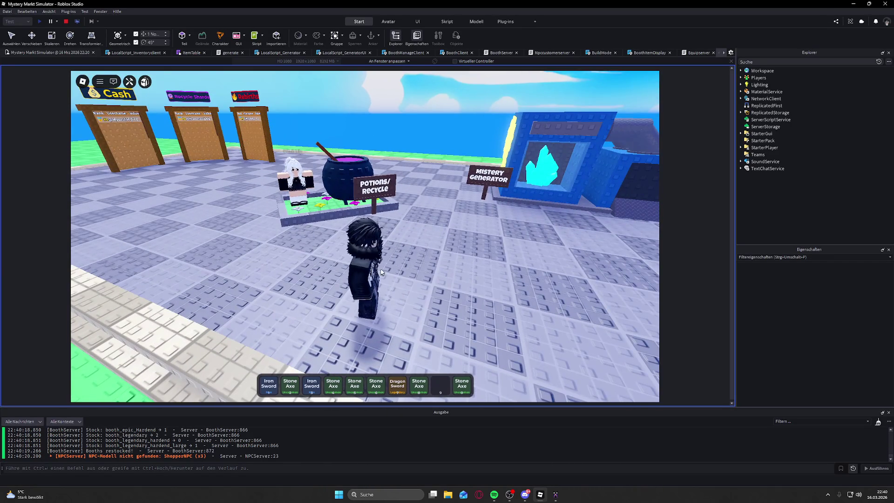
key("Right")
key("w")
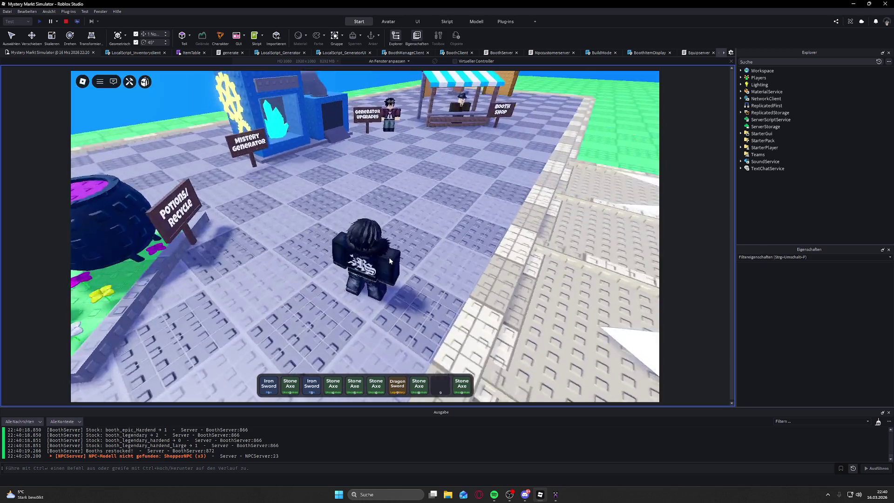
key("w")
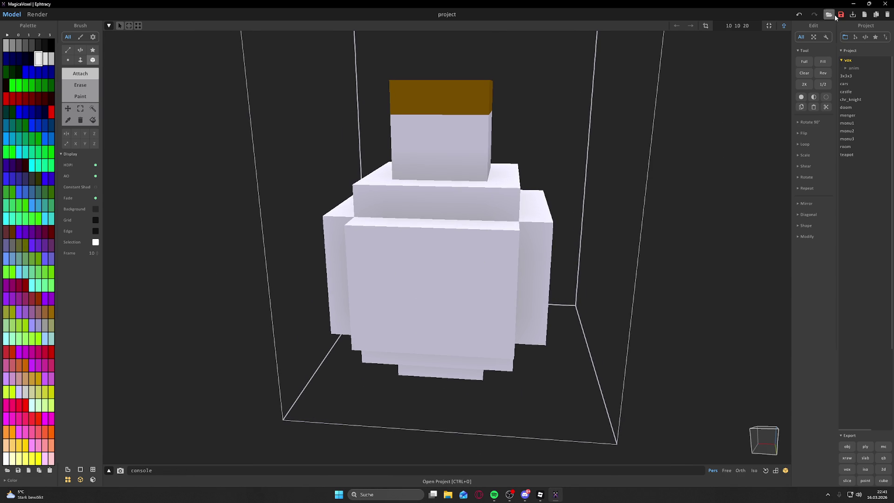
left_click(841, 14)
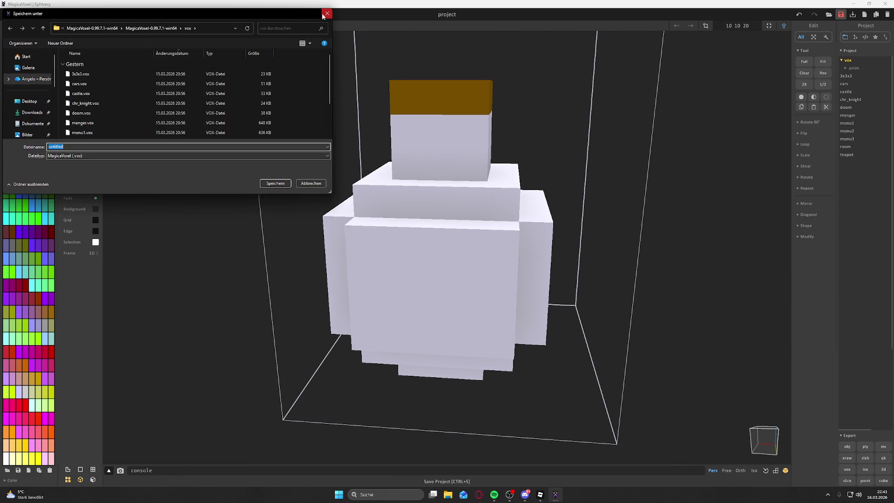
left_click(326, 14)
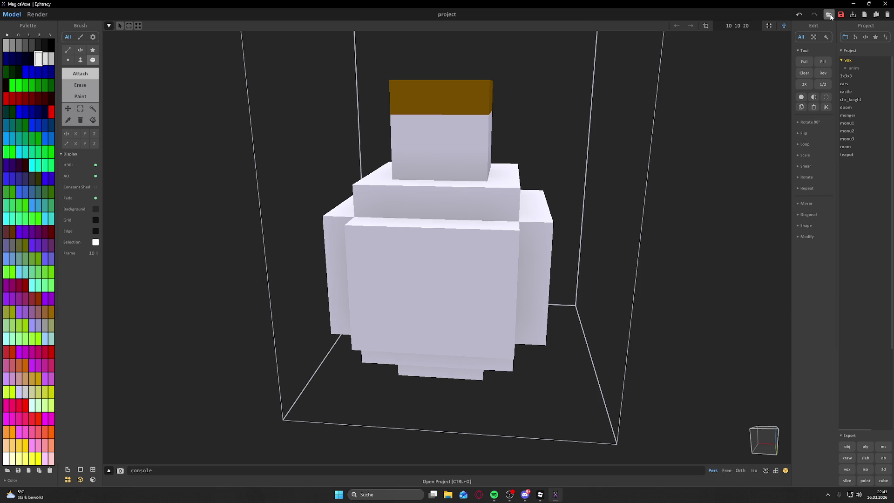
left_click_drag(626, 171, 650, 209)
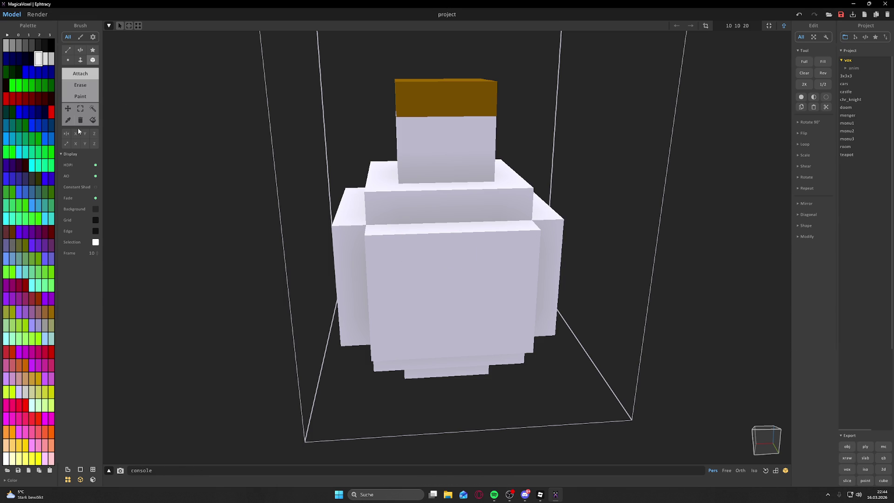
- Save the potion bottle as an OBJ mesh, then switch to Roblox Studio
left_click(854, 447)
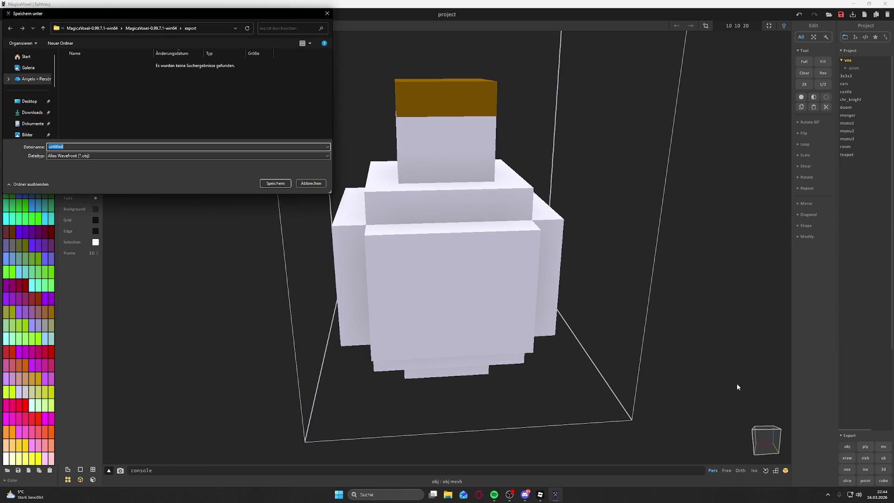
key("Return")
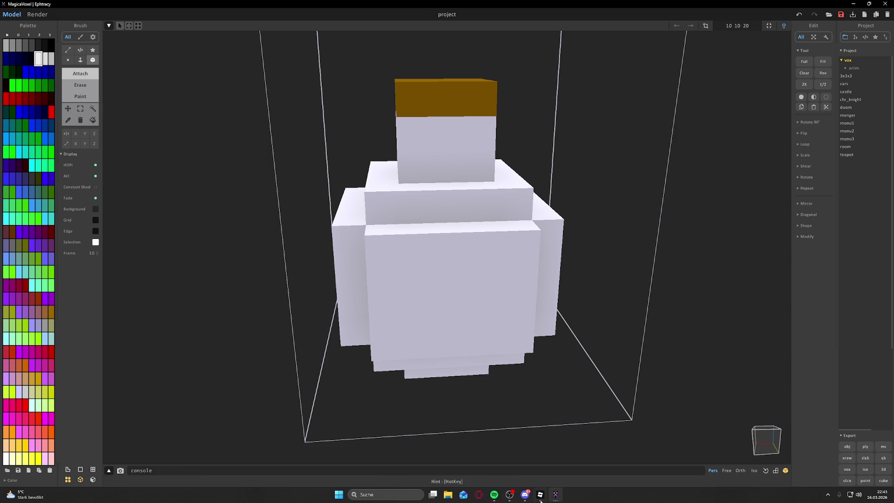
left_click(539, 495)
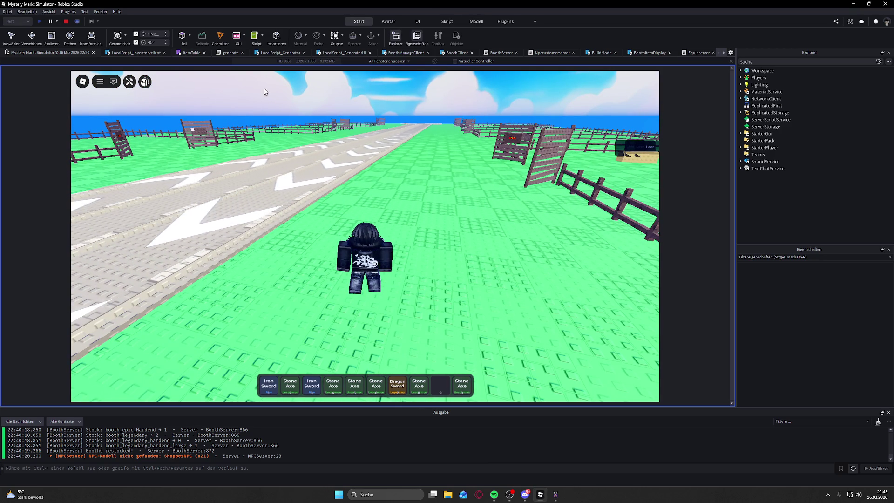
- Check the Datei menu for import options, then stop the running playtest
left_click(14, 12)
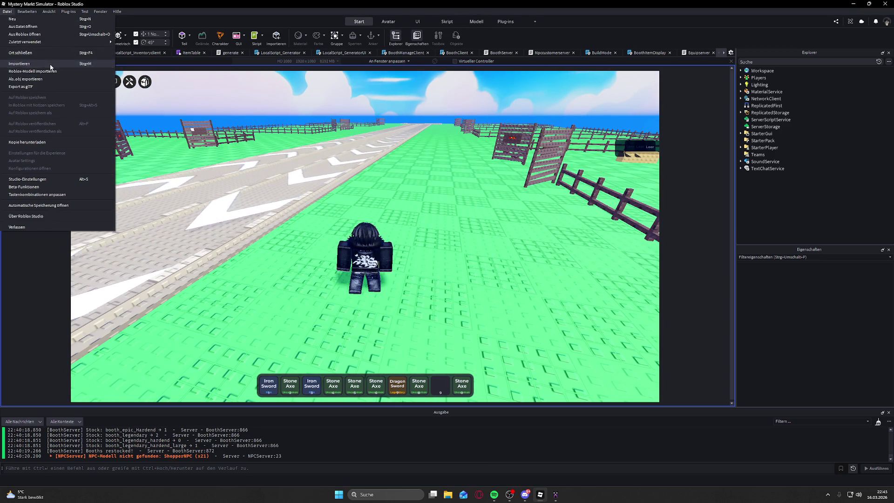
left_click(334, 235)
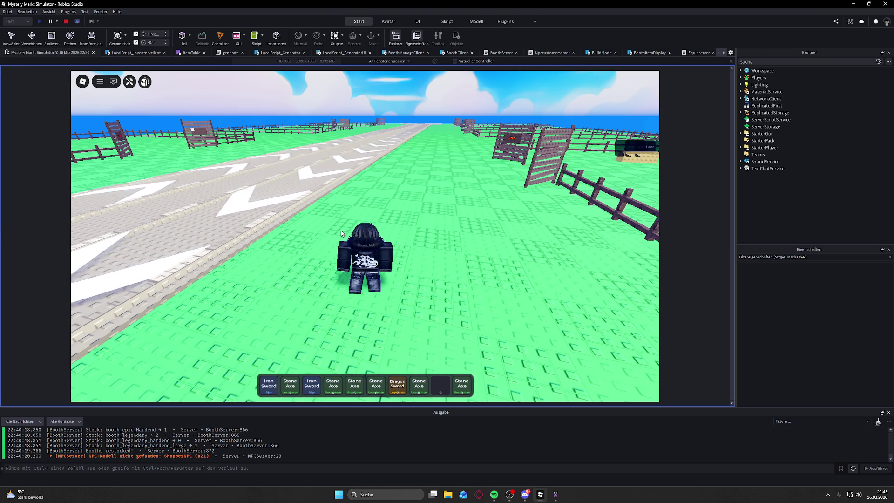
left_click(10, 12)
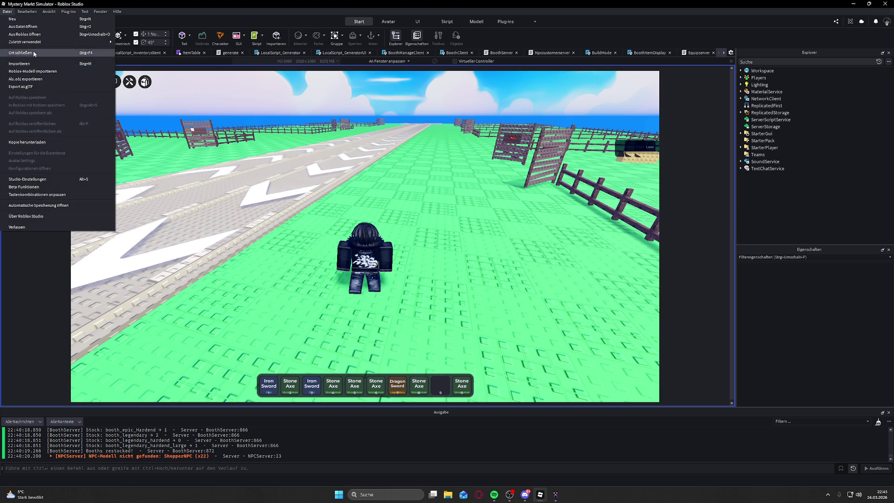
left_click(35, 64)
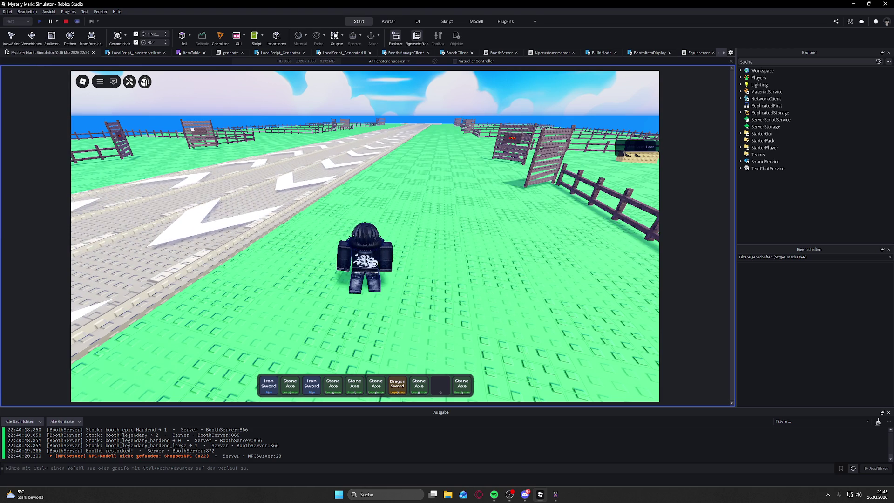
left_click(6, 12)
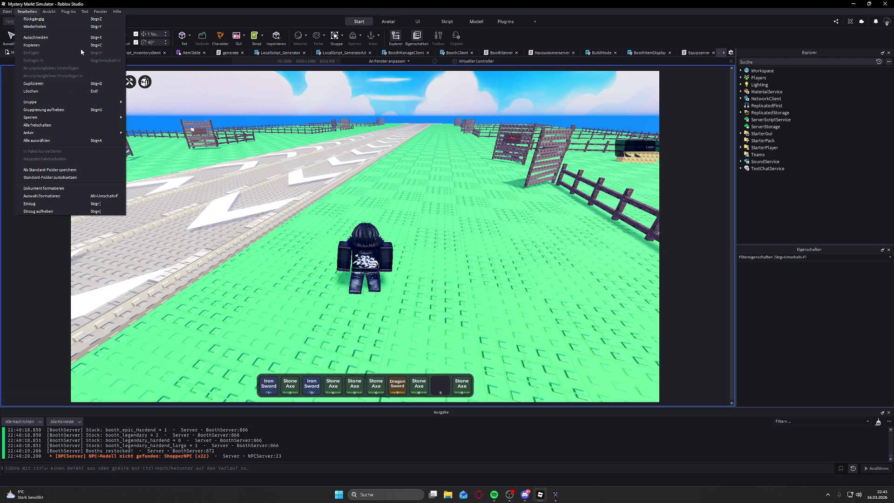
key("Escape")
left_click(67, 22)
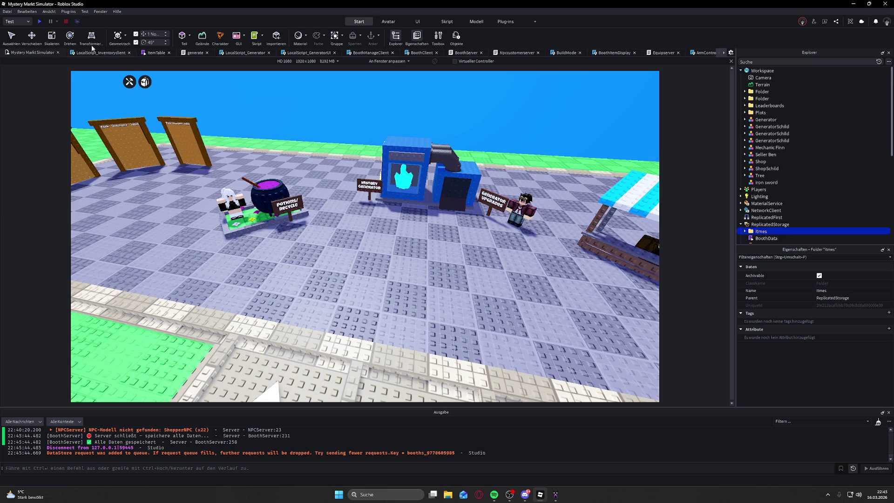
- Queue the potion OBJ file for import via Datei > Importieren (3D)
left_click(26, 11)
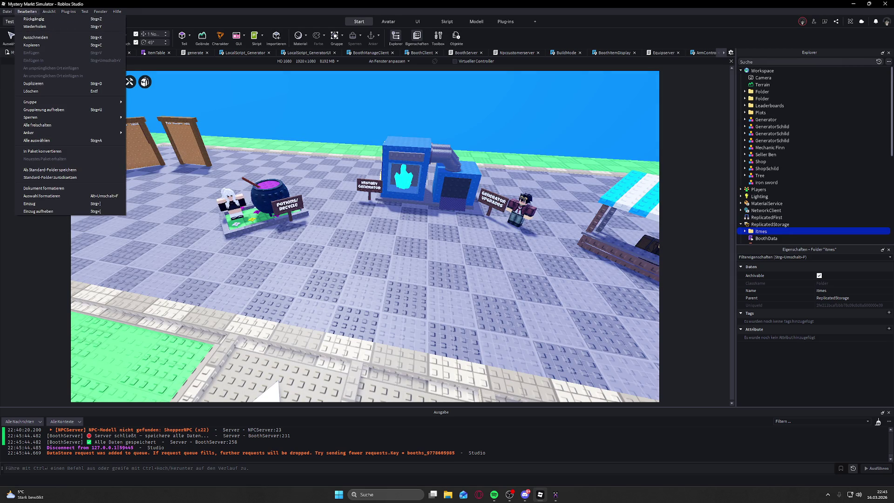
left_click(7, 11)
left_click(8, 11)
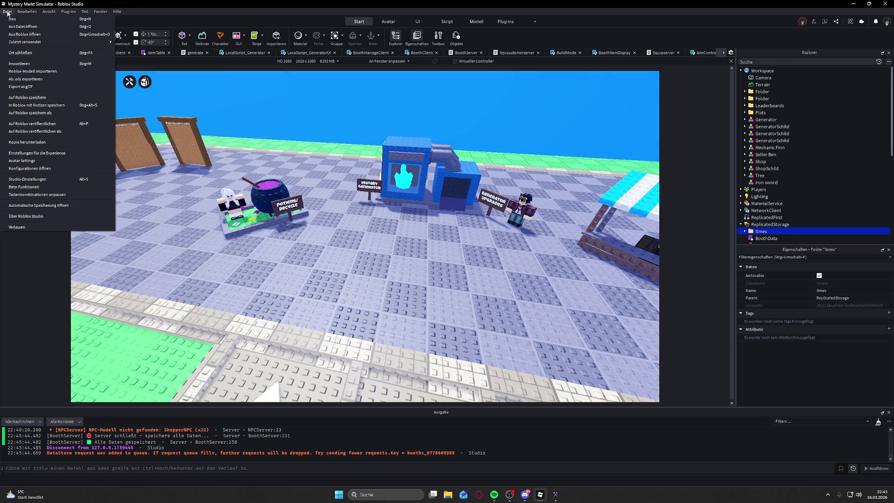
left_click(30, 64)
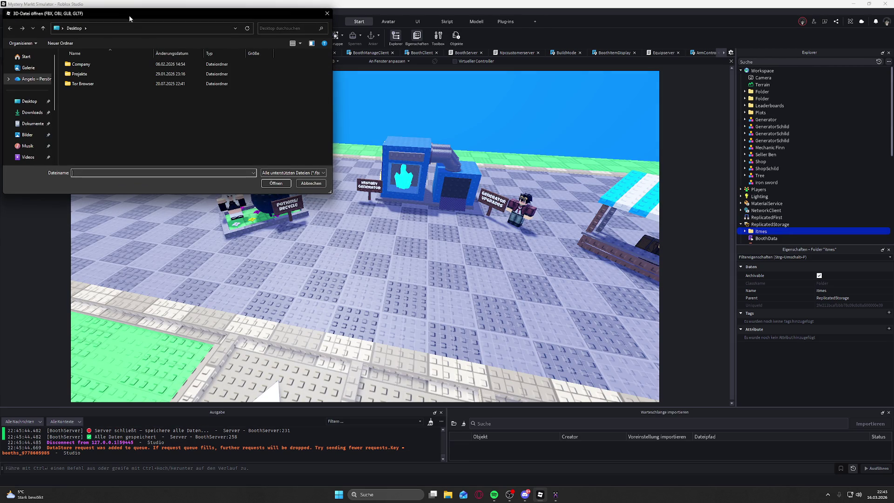
key("Escape")
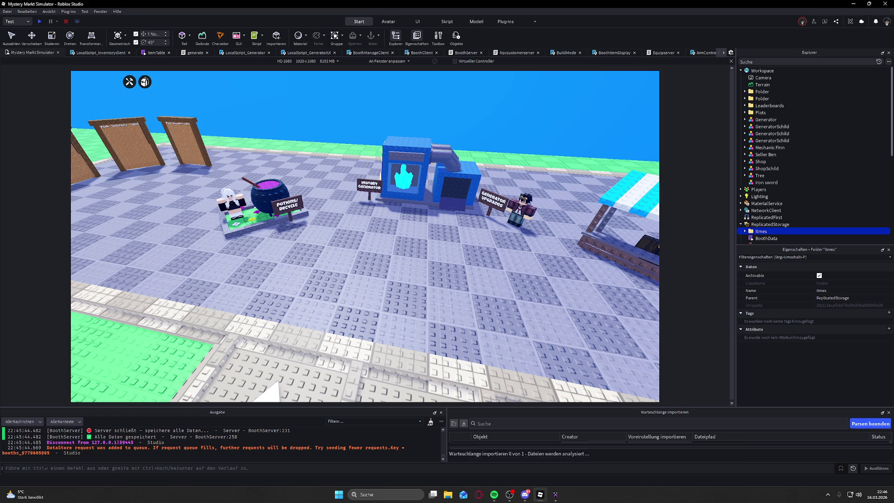
- Rotate the moneypotion preview to inspect the bottle, then import it
left_click_drag(400, 210, 410, 158)
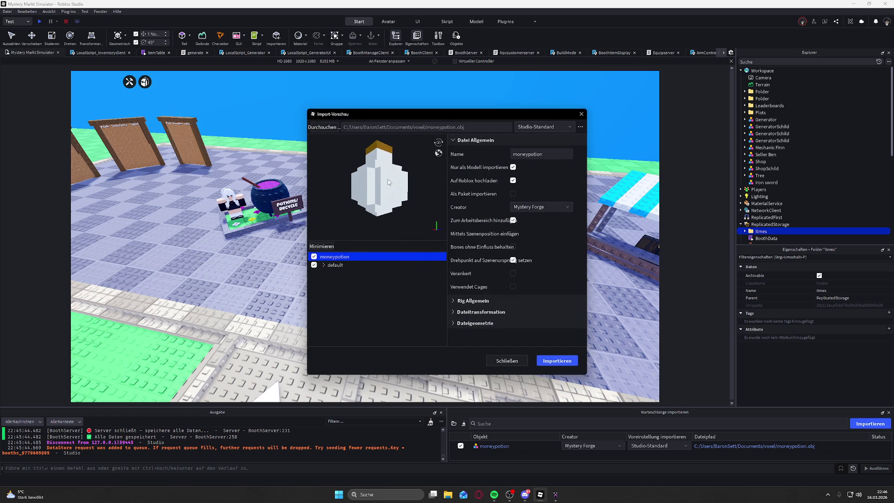
left_click_drag(407, 195, 405, 212)
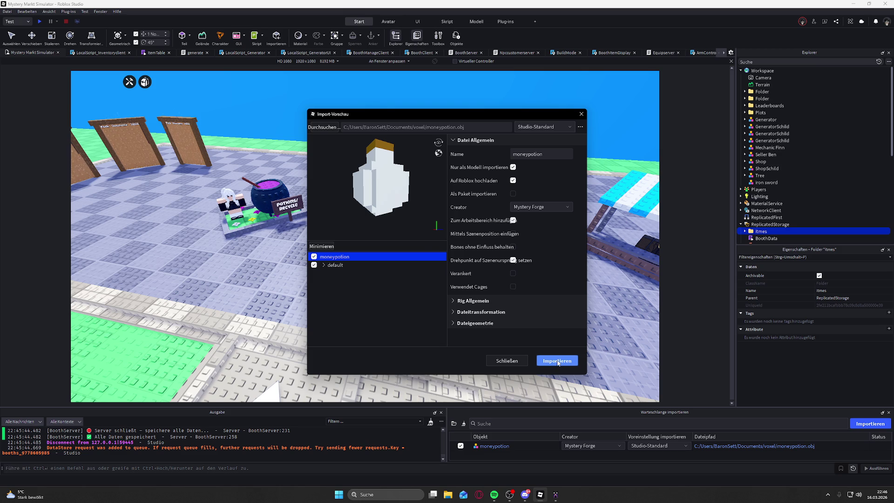
left_click(558, 362)
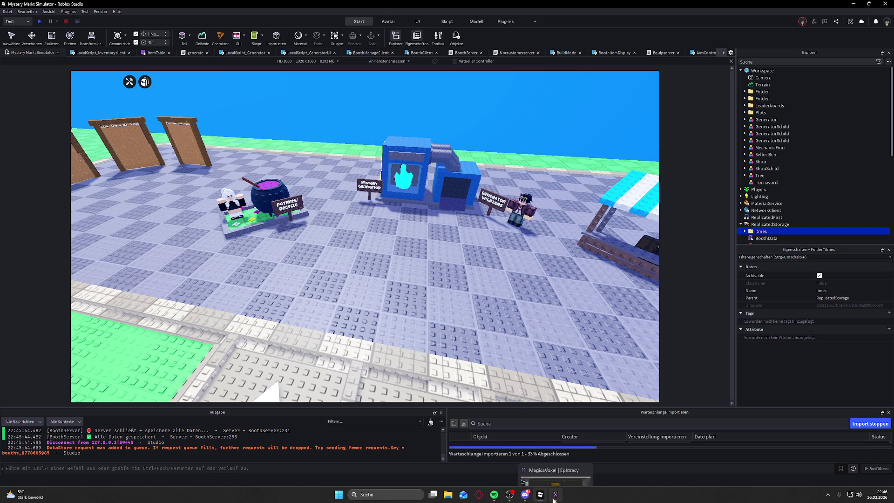
- Review the white voxel bottle in MagicaVoxel, then return to Roblox Studio
left_click(556, 495)
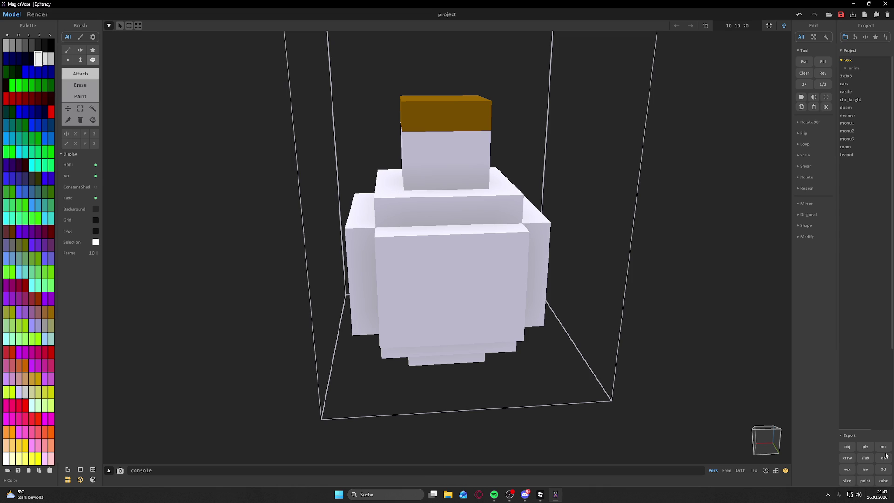
left_click(540, 495)
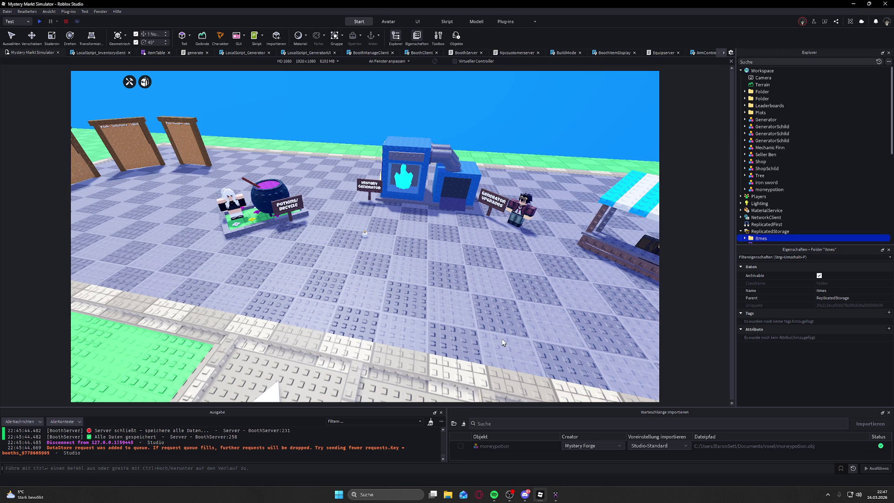
- Aim the camera at the imported potion beside the Potions/Recycle stand
right_click(364, 234)
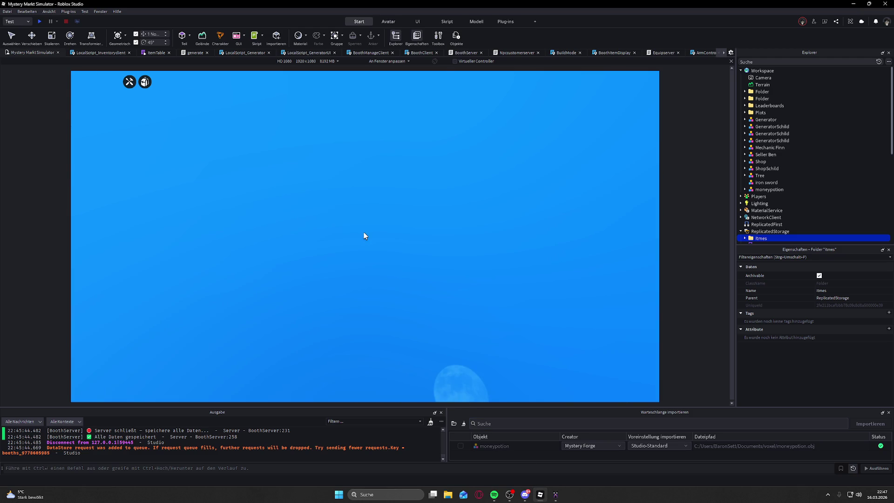
right_click(364, 235)
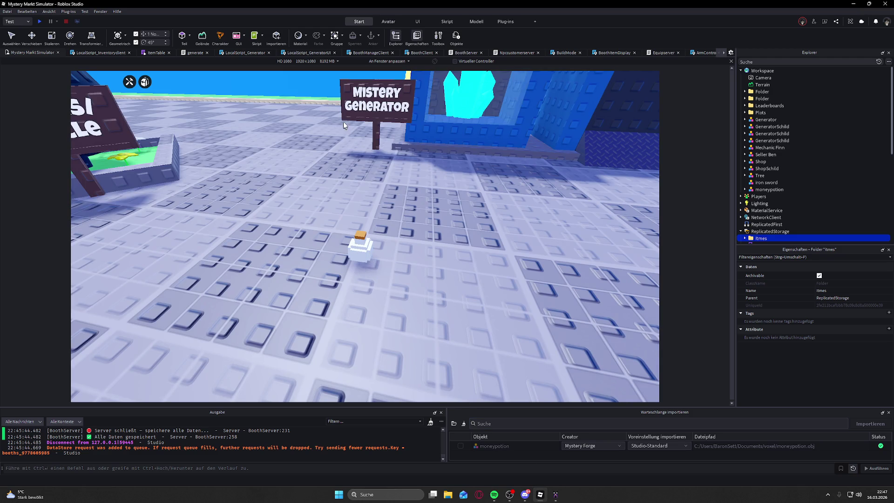
right_click(400, 251)
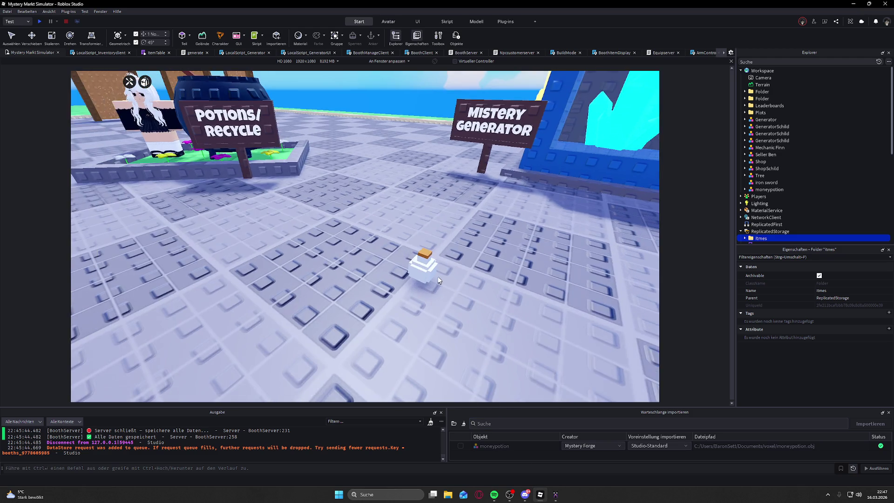
right_click(387, 255)
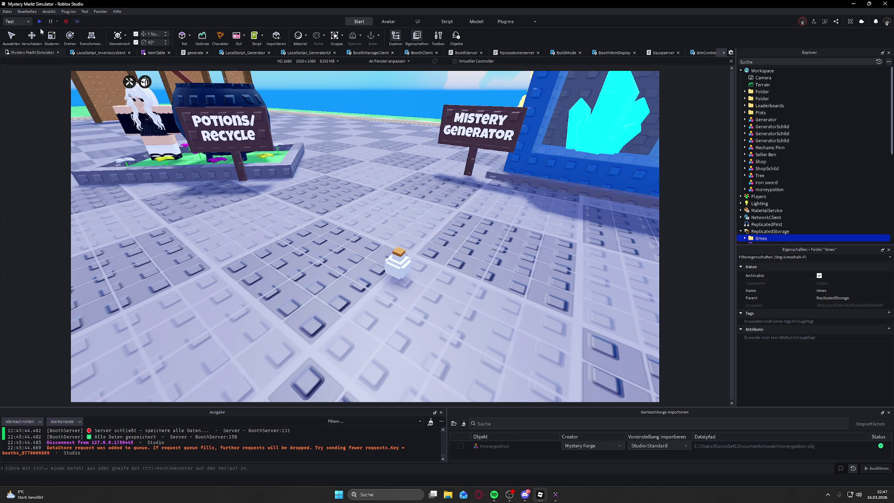
- Select moneypotion's 'default' mesh part in the Explorer and level the view on it
left_click(769, 190)
left_click(746, 189)
left_click(766, 196)
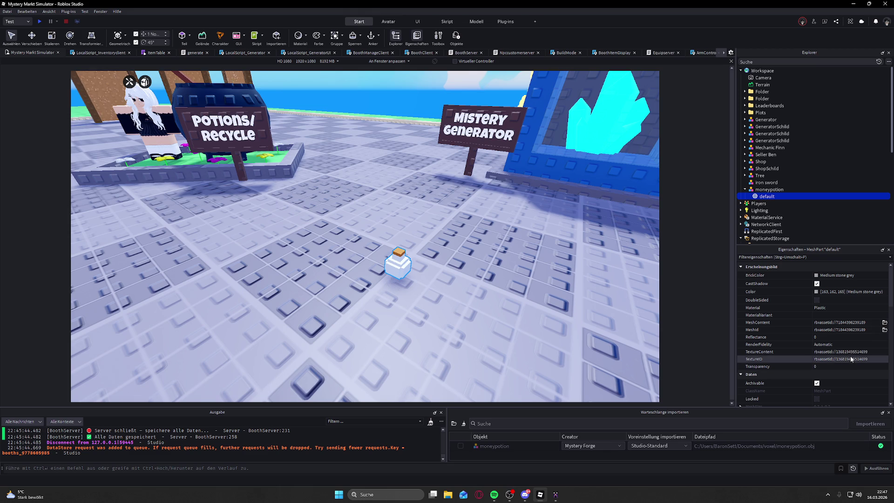
scroll("up", 3)
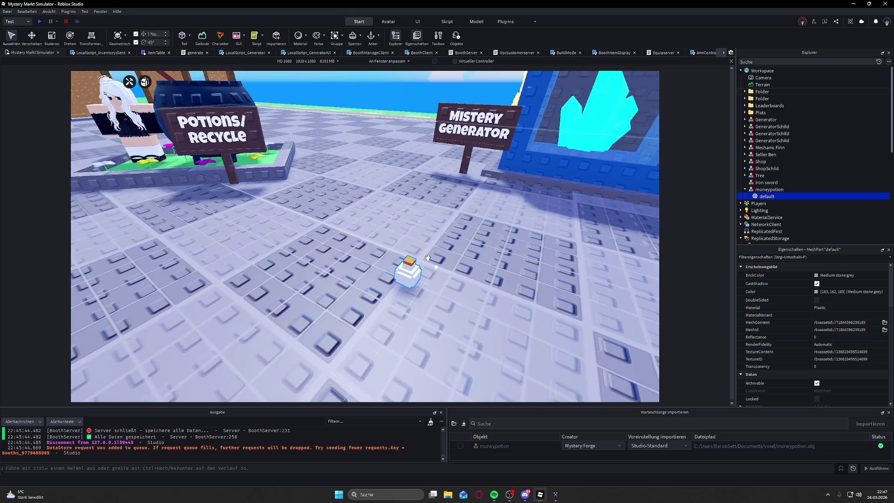
left_click_drag(428, 257, 428, 257)
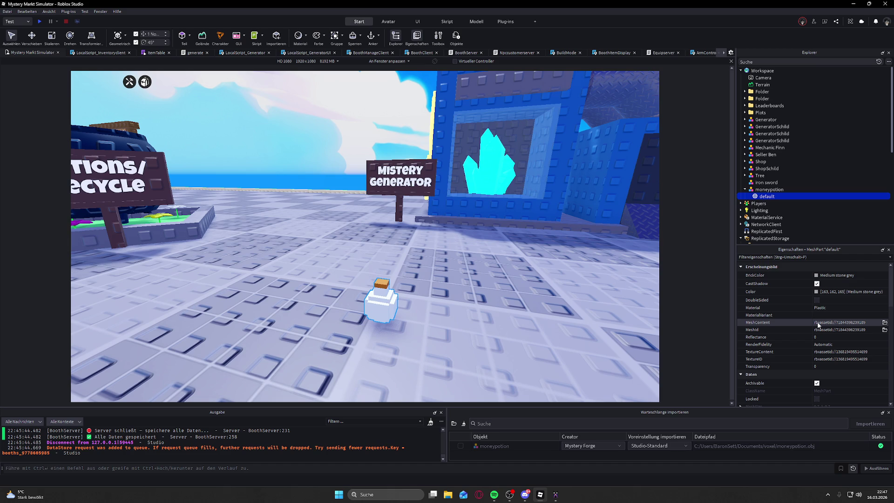
scroll("down", 3)
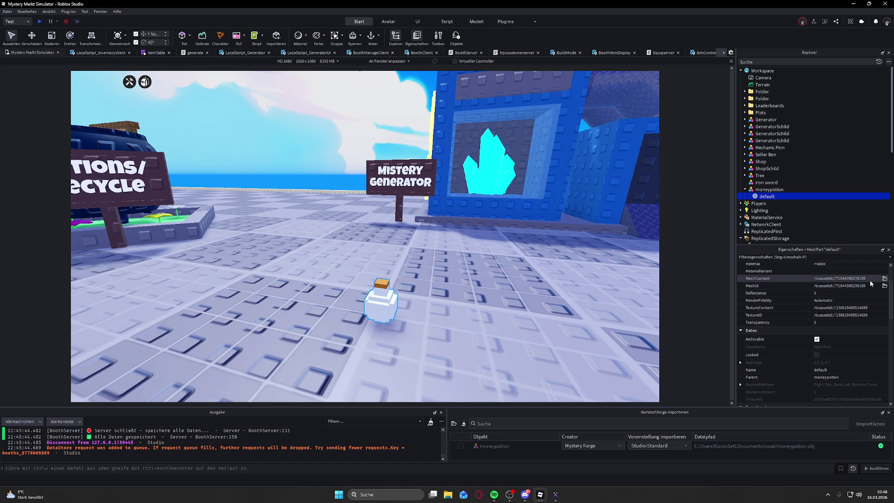
scroll("up", 3)
- Try Glass as the potion mesh's material
left_click(846, 286)
scroll("down", 3)
scroll("up", 3)
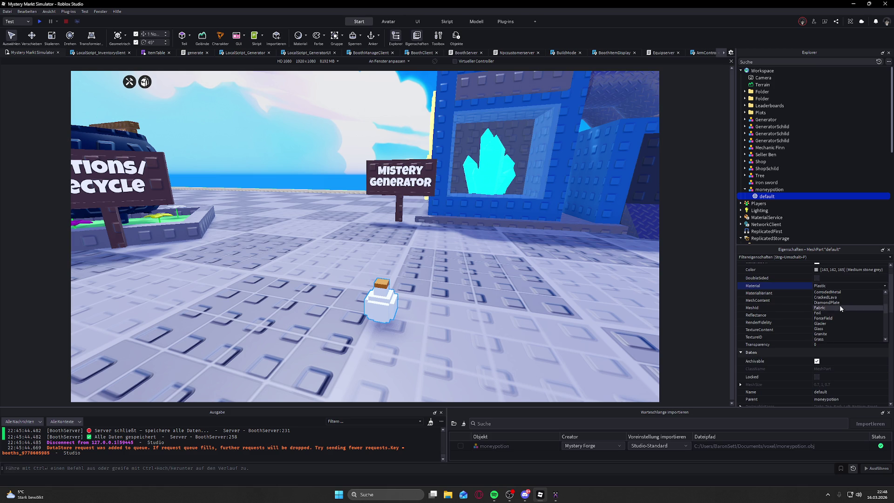
left_click(836, 312)
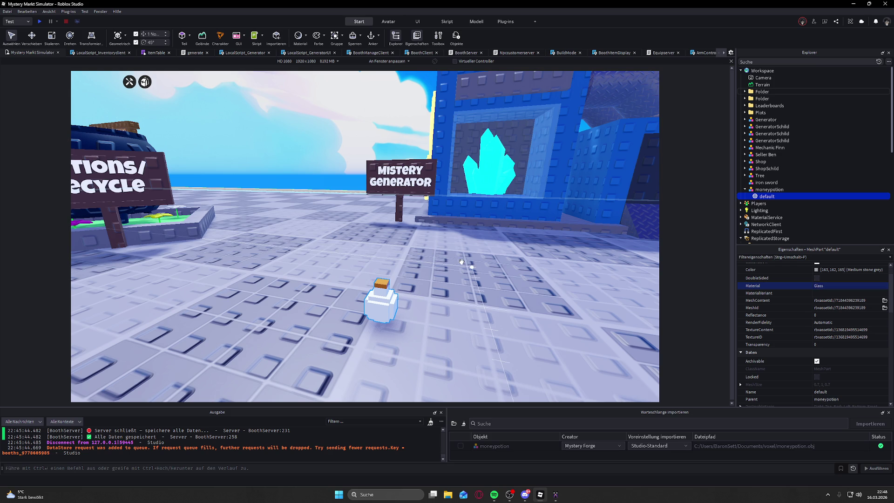
scroll("down", 3)
scroll("up", 3)
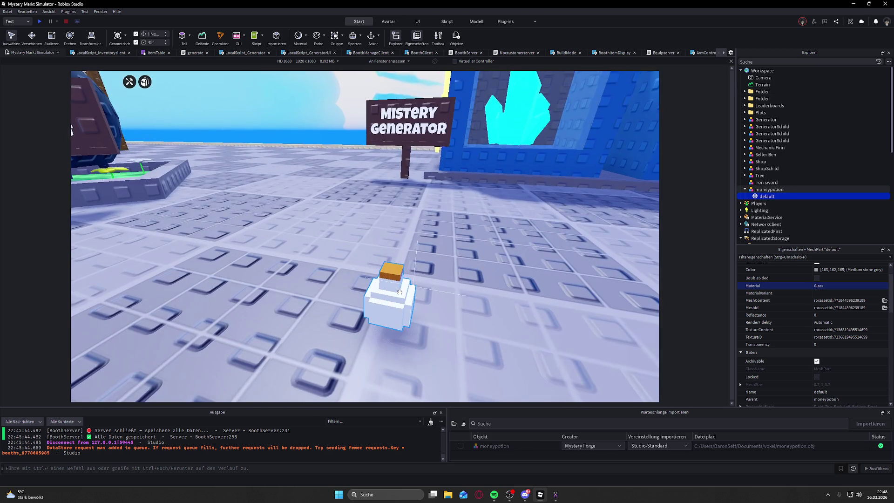
- Switch the material to SmoothPlastic instead and return to the MagicaVoxel bottle
left_click(883, 287)
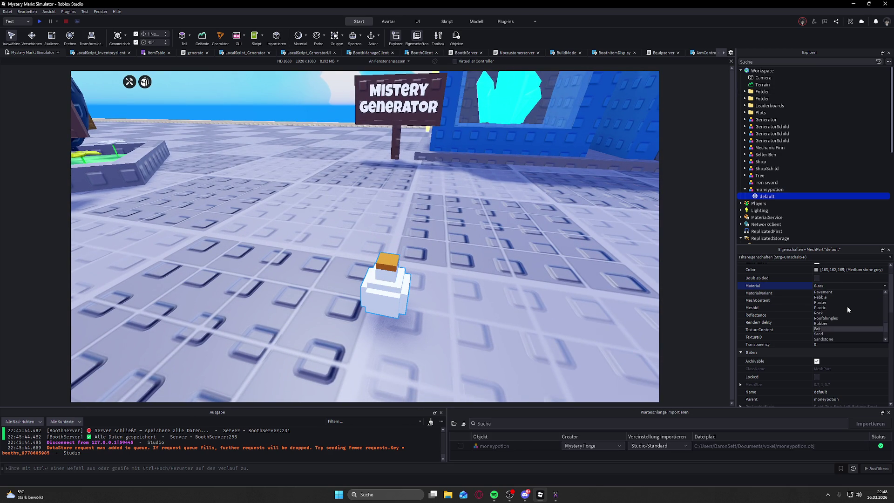
scroll("down", 3)
left_click(837, 323)
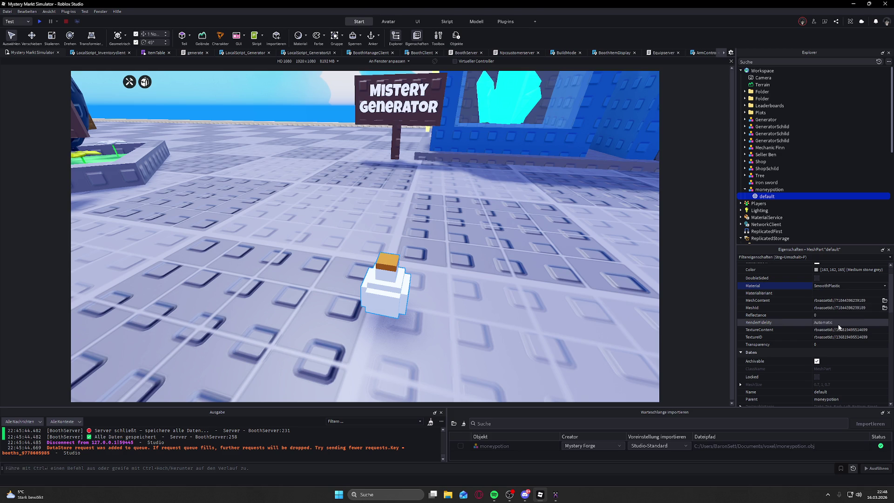
scroll("down", 3)
scroll("up", 3)
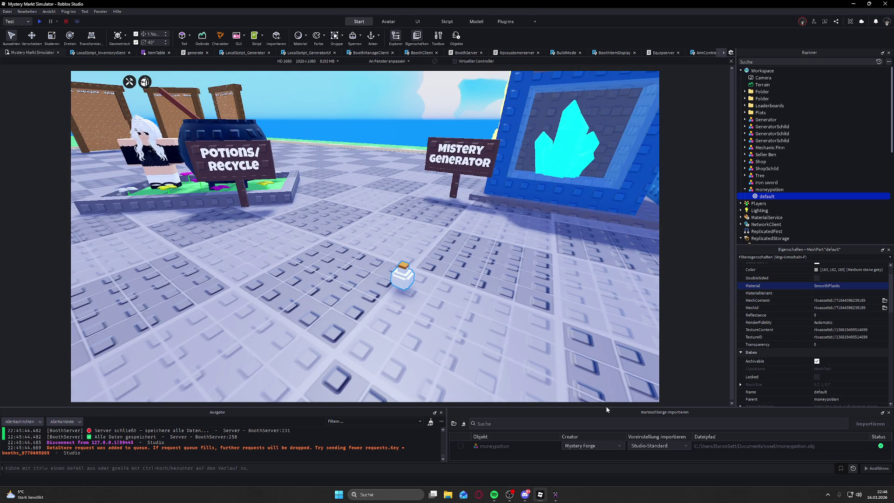
left_click(555, 495)
scroll("down", 3)
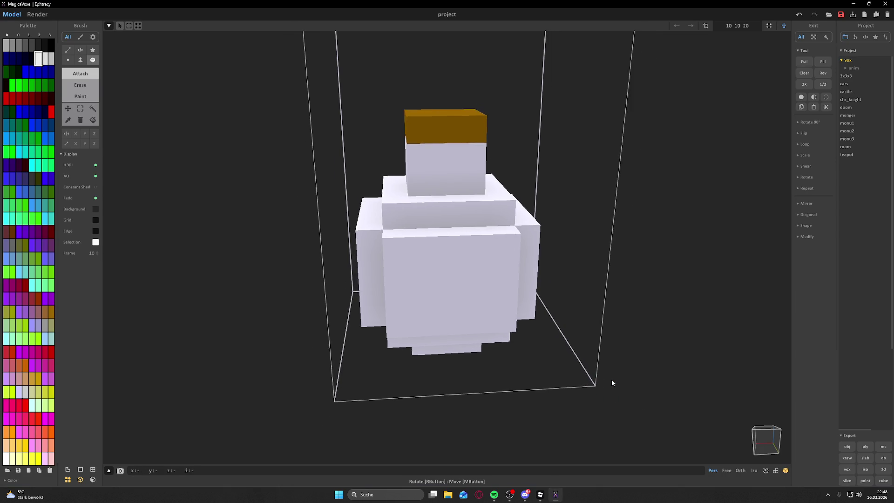
- Orbit around the bottle and switch MagicaVoxel to its path-traced render view
left_click_drag(608, 347, 700, 366)
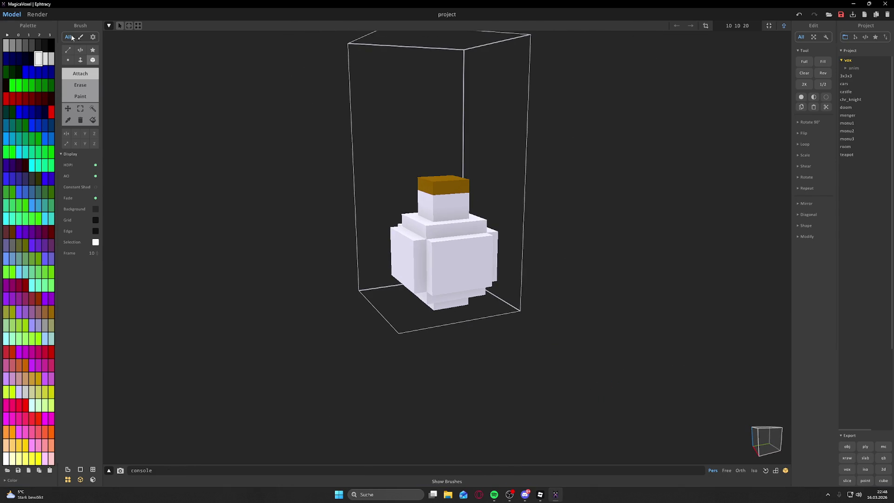
left_click(38, 14)
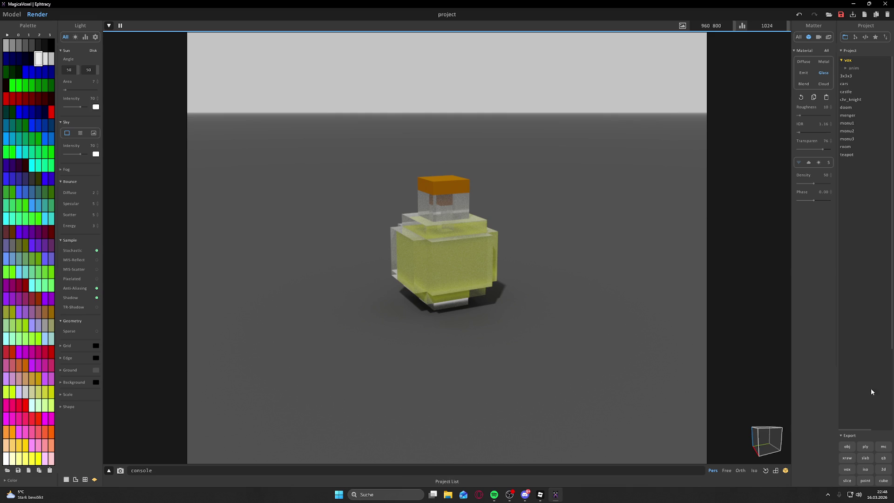
left_click(494, 495)
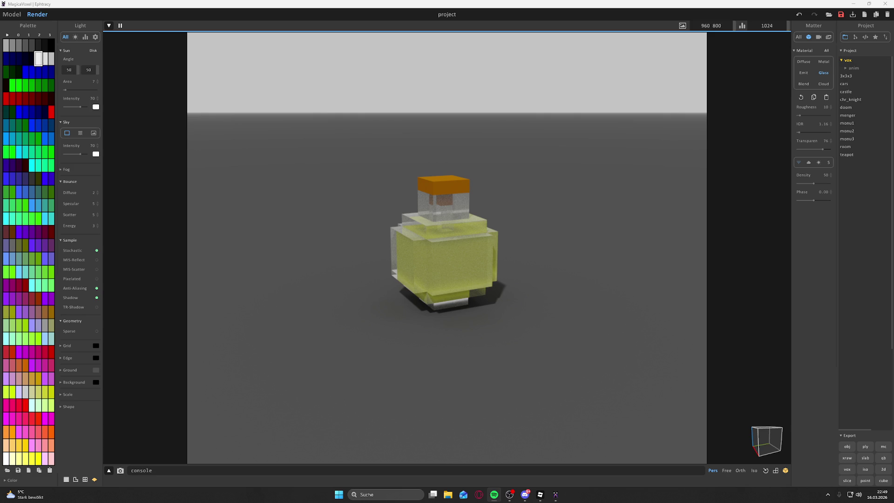
left_click(220, 430)
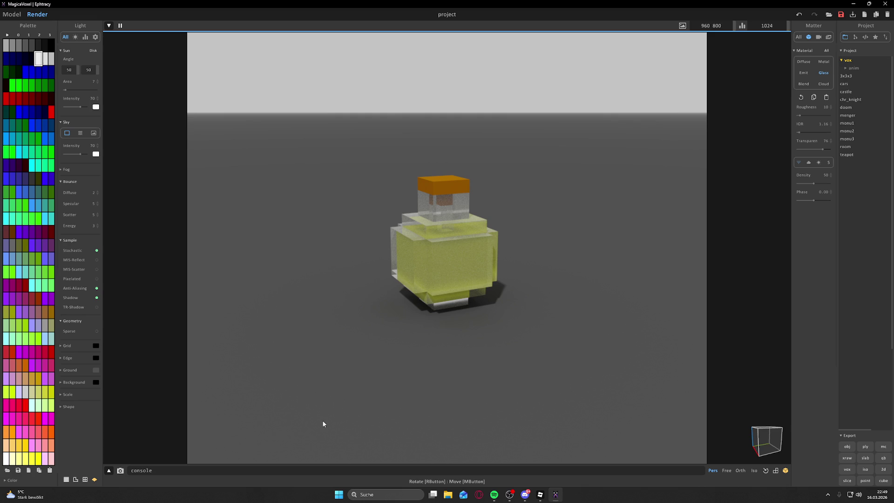
mouse_move(525, 498)
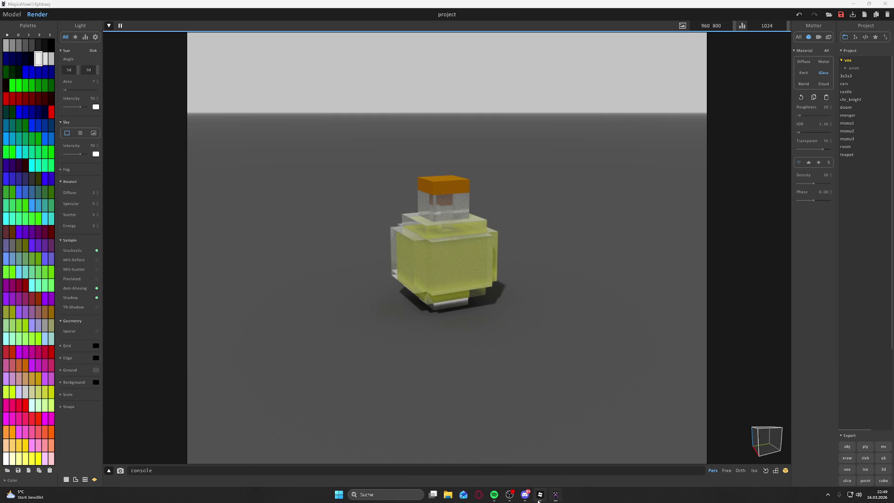
- Back in Roblox Studio, make the potion MeshPart Glass, leaving its material variant unchanged
left_click(540, 494)
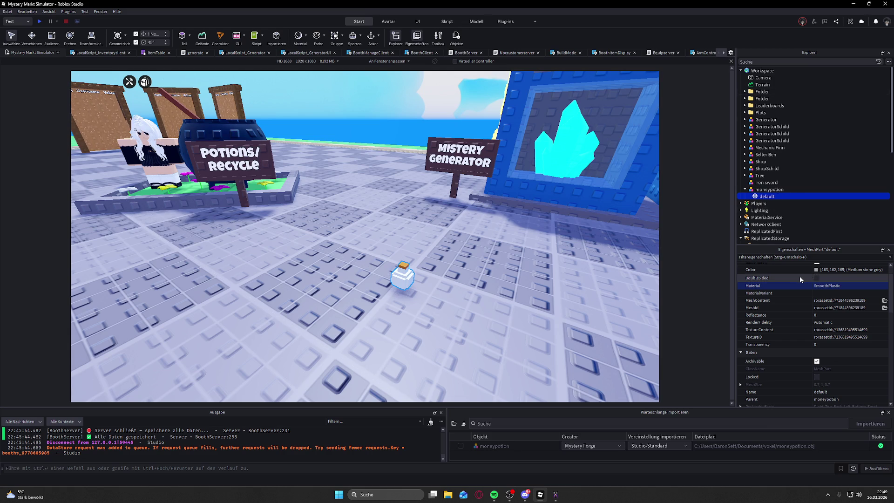
scroll("up", 3)
scroll("down", 3)
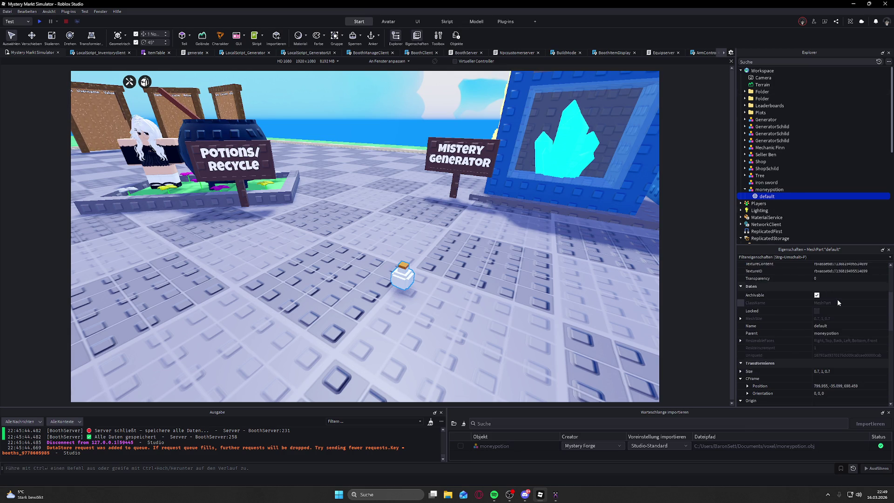
scroll("down", 3)
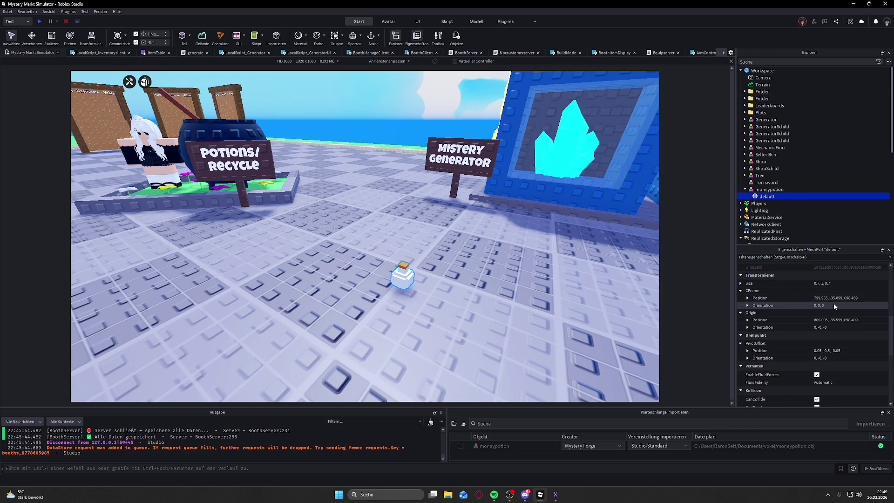
scroll("up", 3)
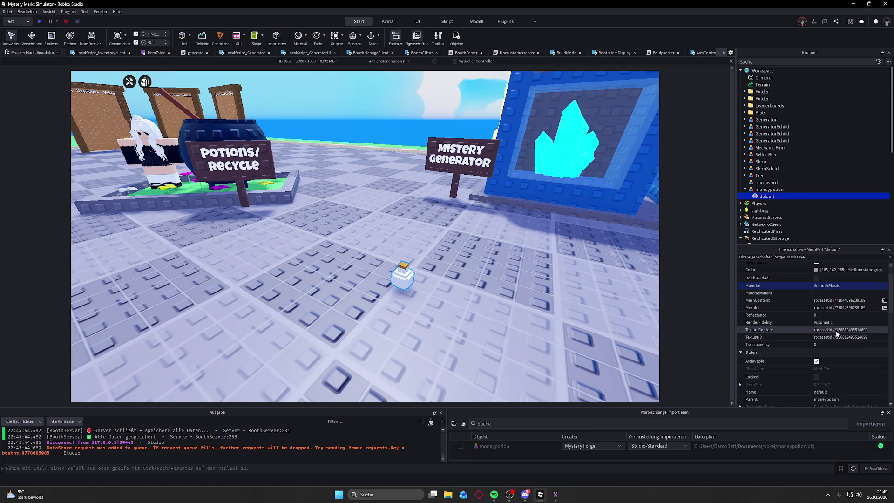
left_click(841, 310)
scroll("up", 3)
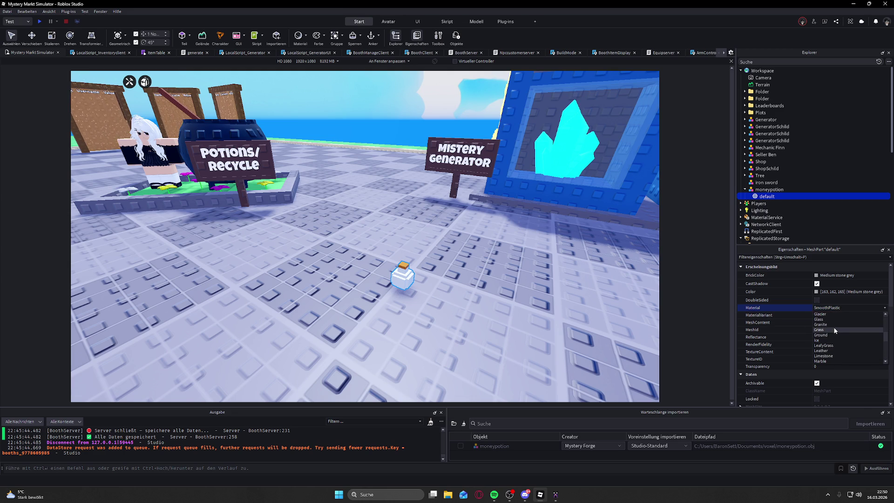
left_click(831, 319)
left_click(829, 315)
left_click(885, 319)
left_click(843, 314)
left_click(839, 309)
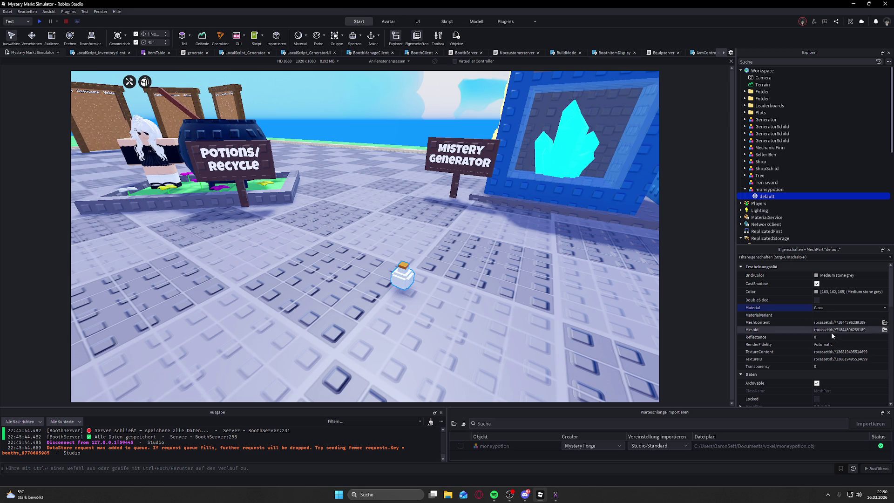
- Try transparency 0.45, settle on 0.3, and raise reflectance to 0.5
left_click(833, 366)
left_click(840, 368)
left_click_drag(839, 368, 859, 368)
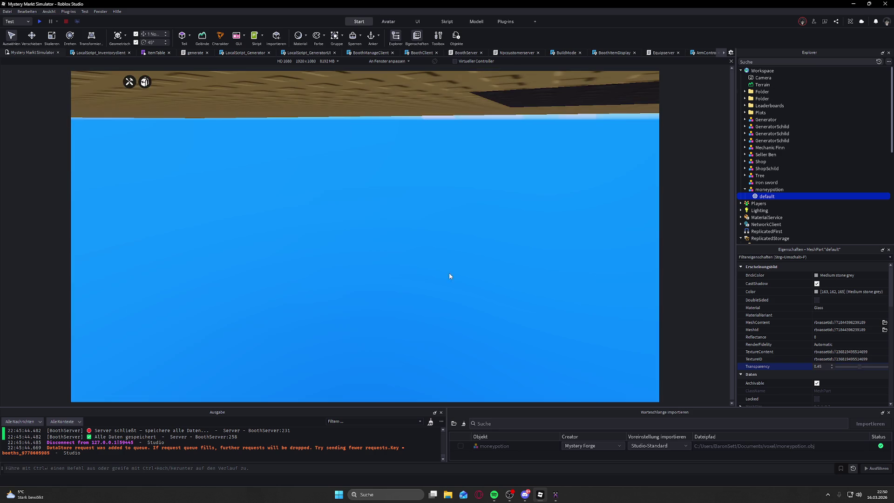
scroll("up", 3)
left_click_drag(442, 270, 442, 270)
left_click(828, 366)
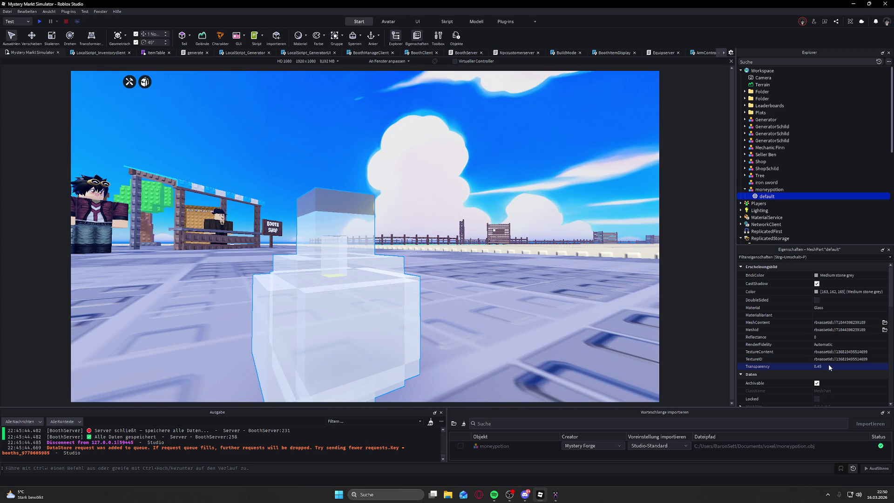
left_click_drag(857, 366, 836, 368)
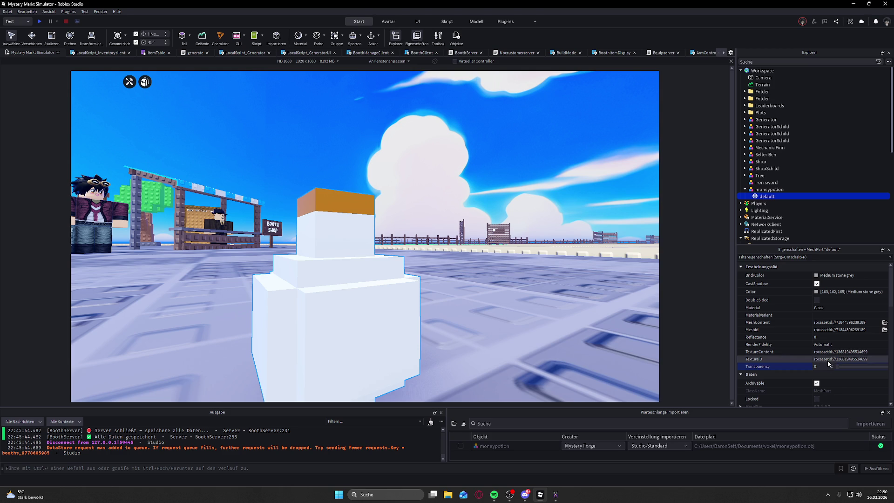
left_click(830, 336)
left_click_drag(838, 339, 861, 338)
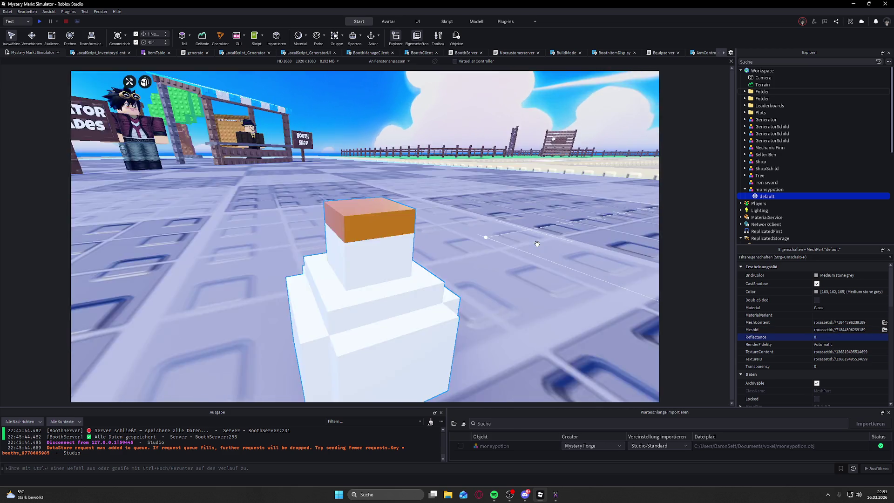
- Delete the moneypotion model from Workspace and return to MagicaVoxel's voxel editing view
scroll("down", 3)
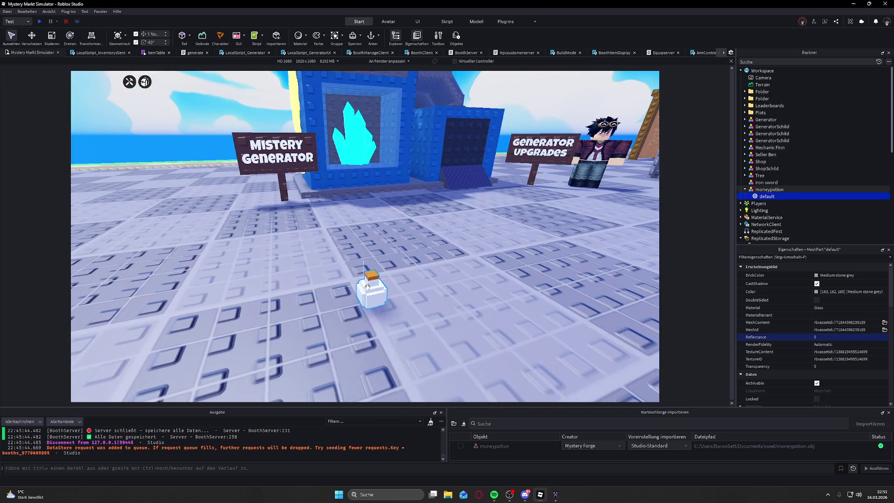
left_click(767, 190)
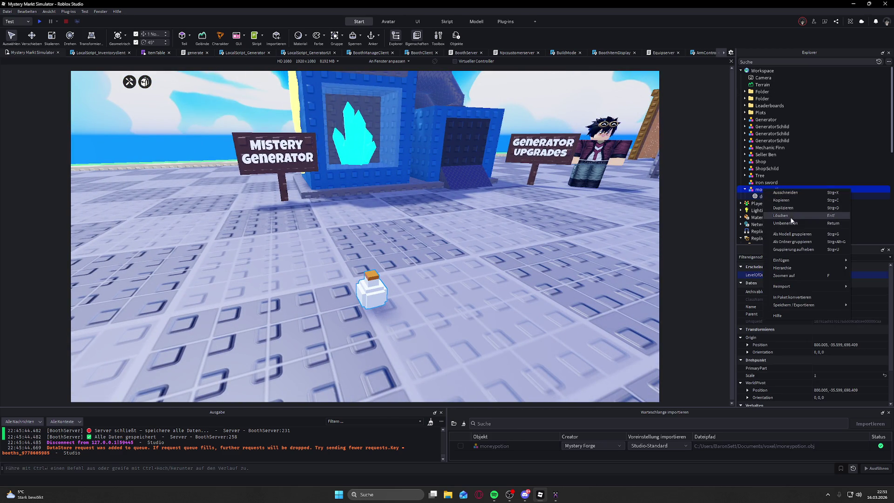
left_click(782, 216)
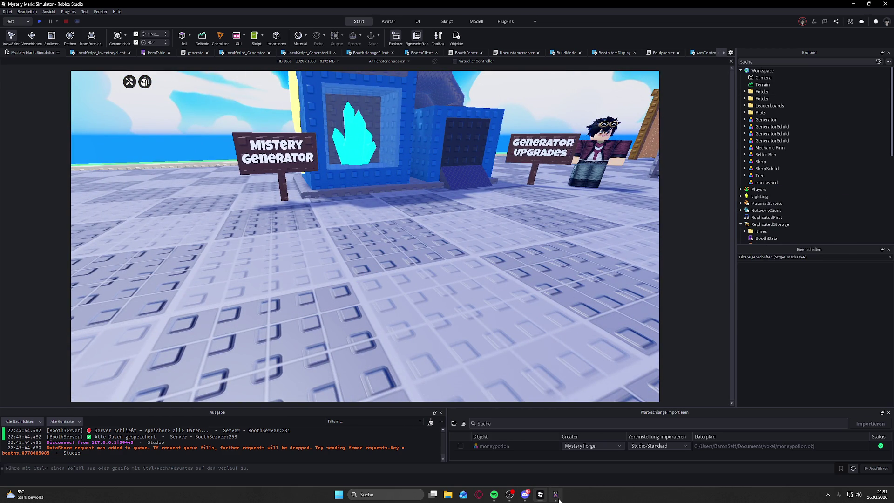
left_click(558, 498)
left_click(11, 14)
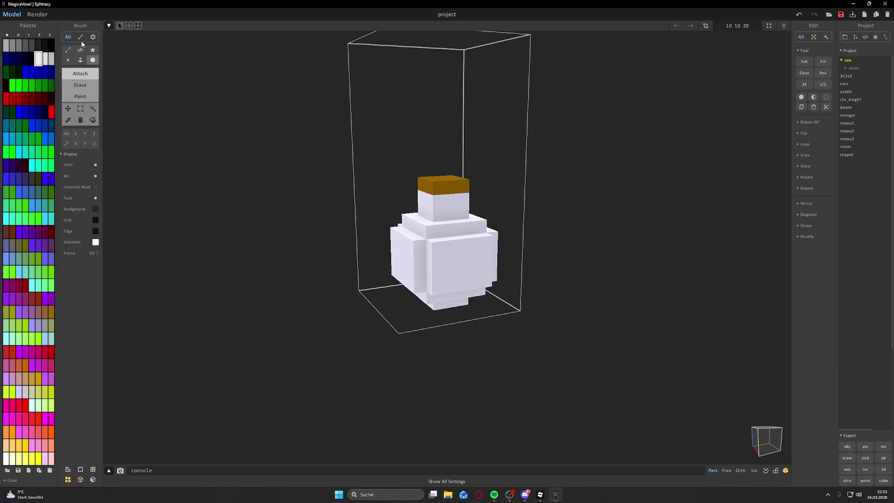
- Turn the MagicaVoxel potion to face its front, then open Roblox Studio's Datei menu
scroll("up", 3)
left_click_drag(508, 259, 587, 273)
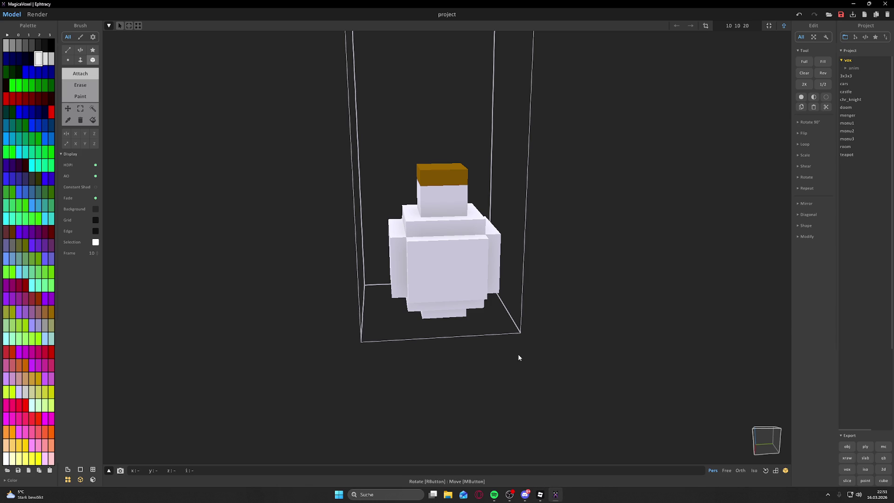
left_click(538, 497)
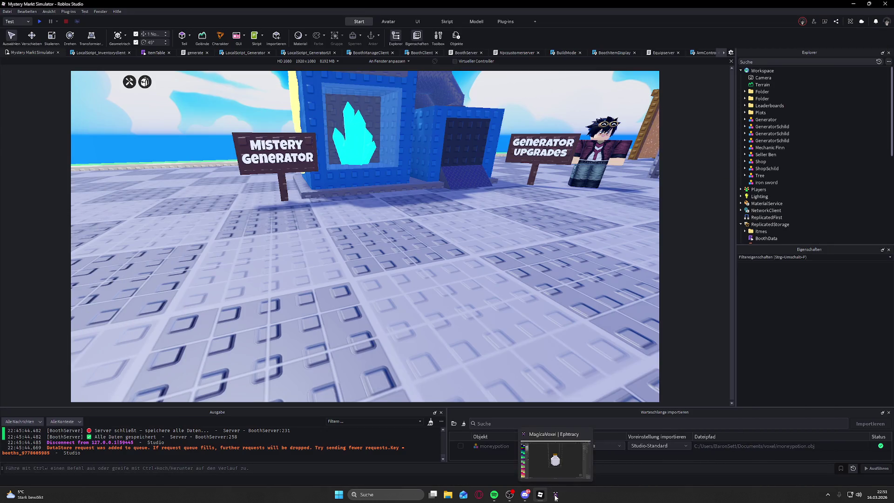
right_click(419, 295)
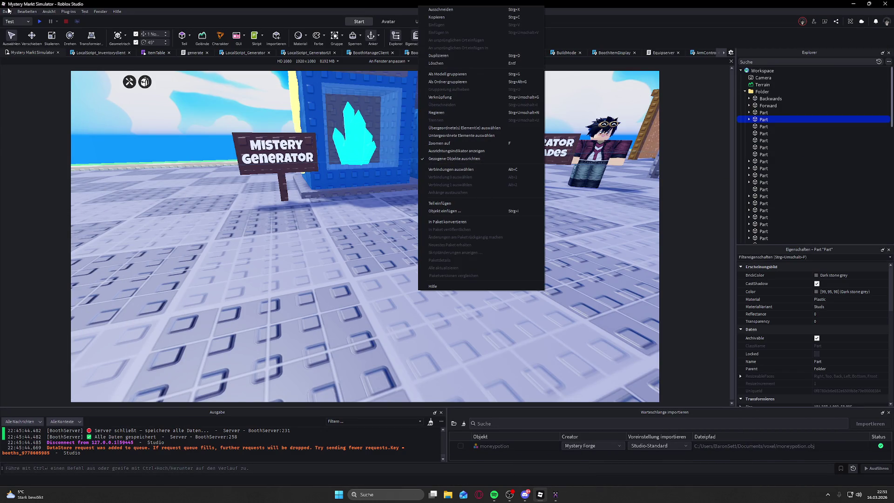
left_click(9, 11)
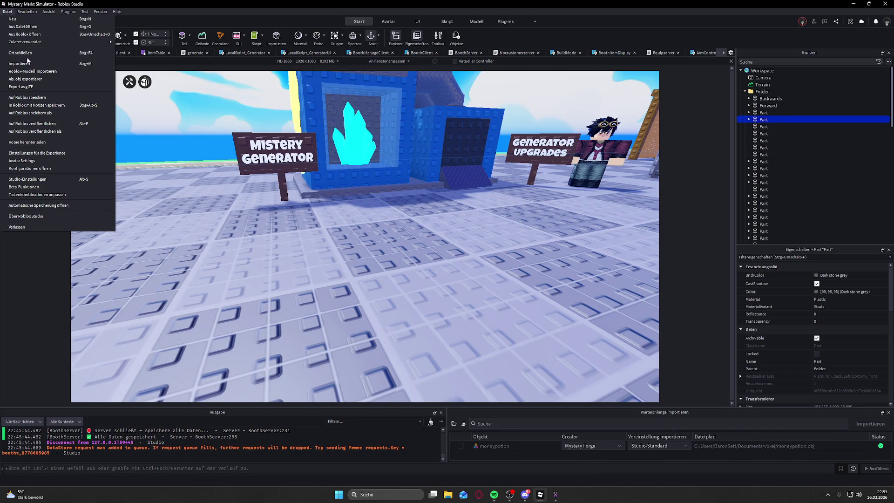
- Re-import moneypotion.obj through Importieren and select its mesh part
left_click(26, 54)
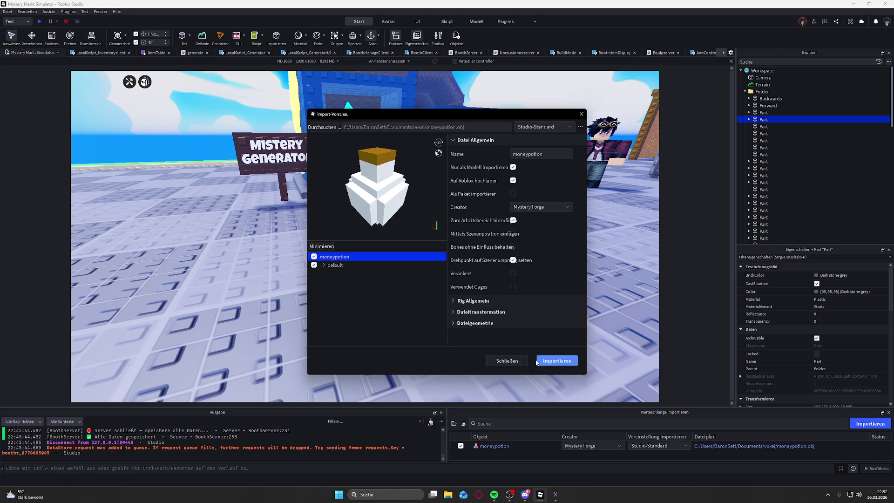
left_click(545, 362)
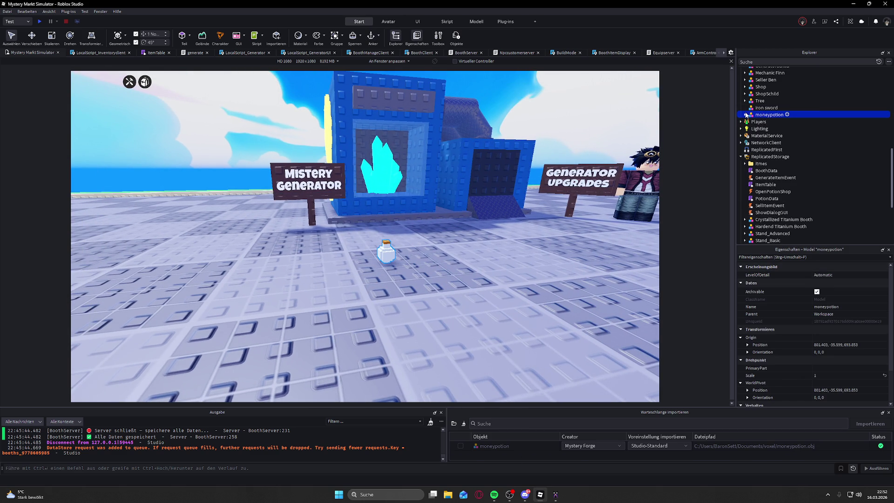
left_click(746, 114)
left_click(767, 121)
- Give the re-imported moneypotion MeshPart 0.3 transparency and bring MagicaVoxel forward
scroll("down", 3)
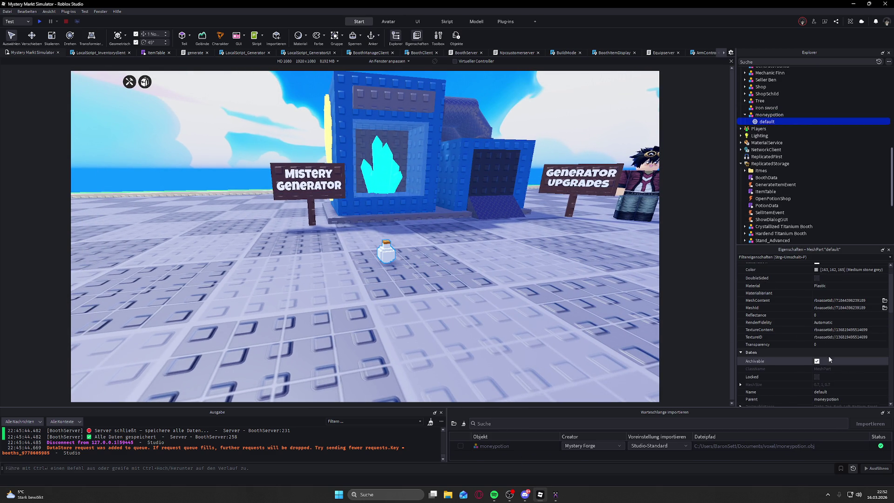
left_click(830, 344)
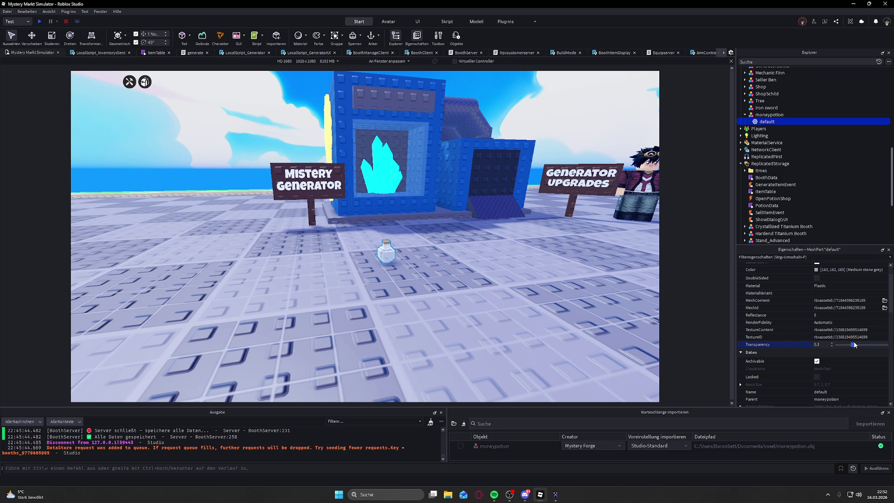
scroll("up", 3)
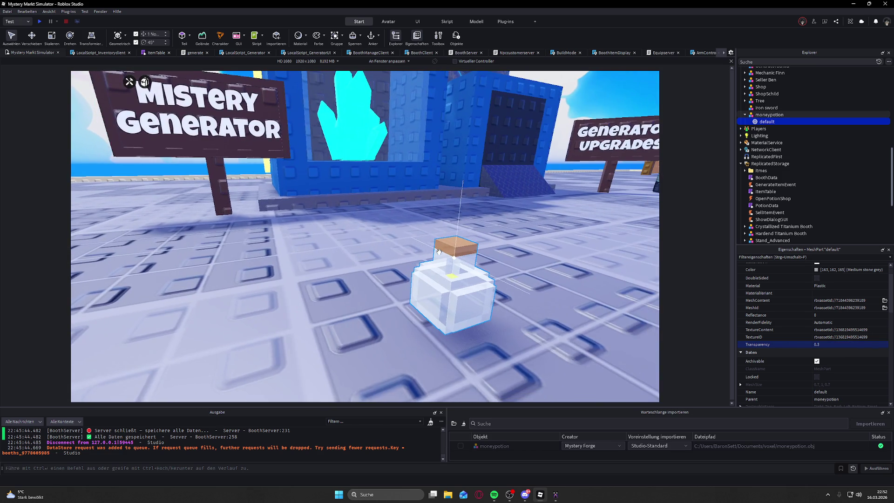
scroll("down", 3)
scroll("up", 3)
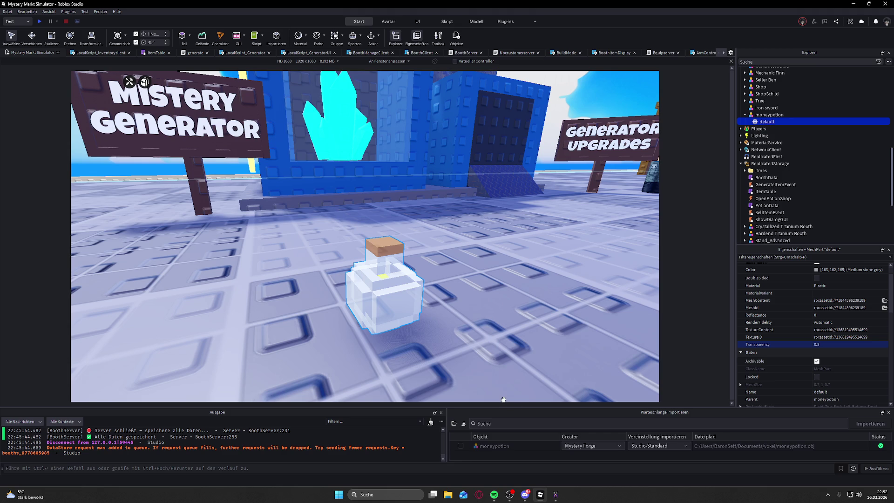
left_click(555, 495)
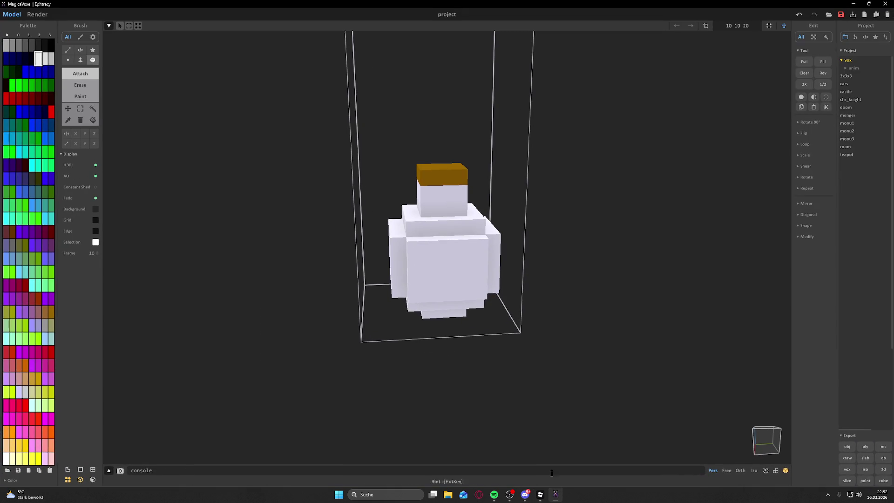
- Start a new MagicaVoxel project, saving the current potion as moneypotion first
left_click_drag(676, 199, 693, 130)
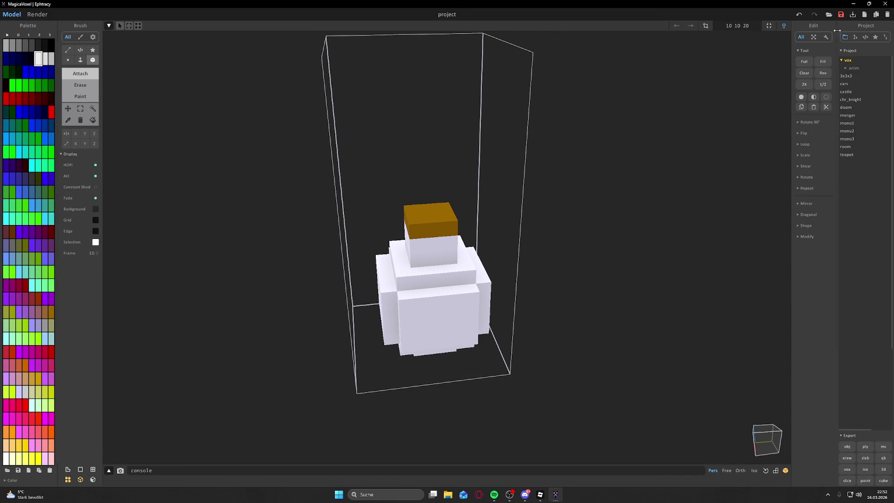
left_click(868, 15)
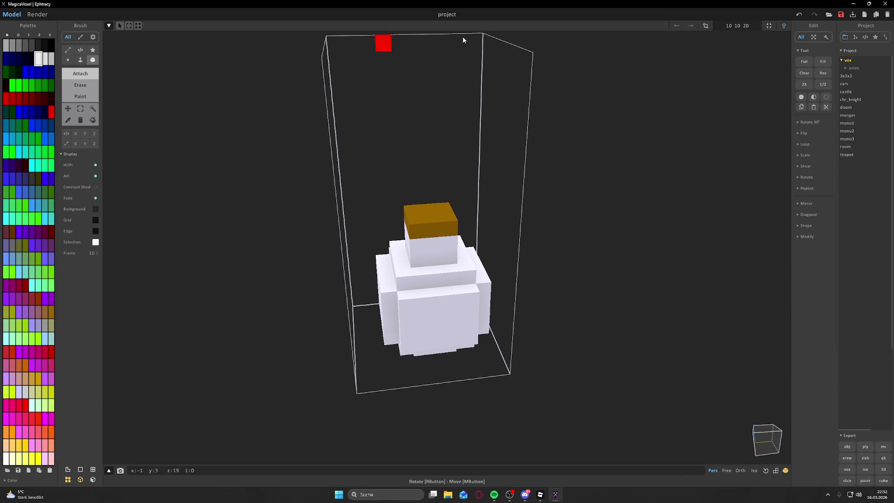
left_click(864, 14)
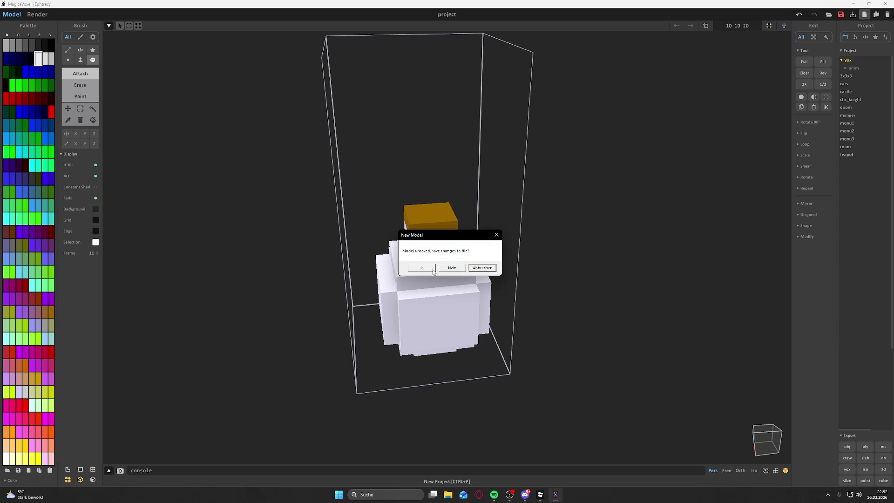
left_click(433, 270)
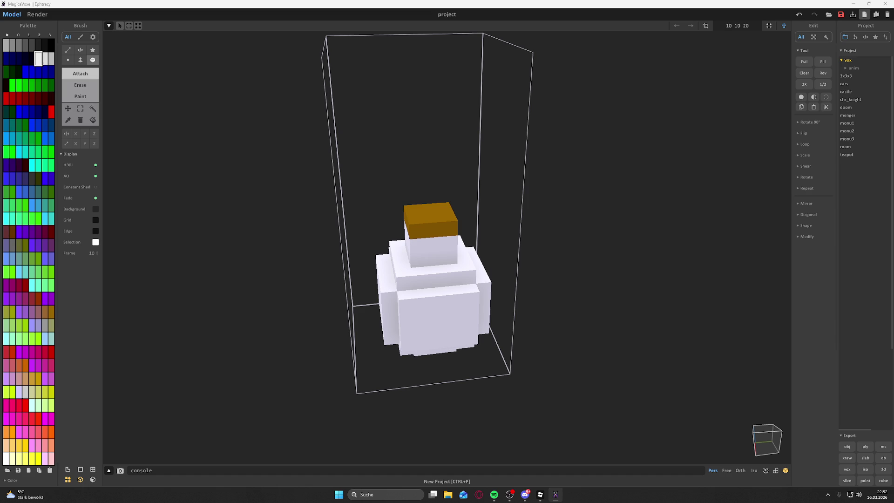
left_click(864, 14)
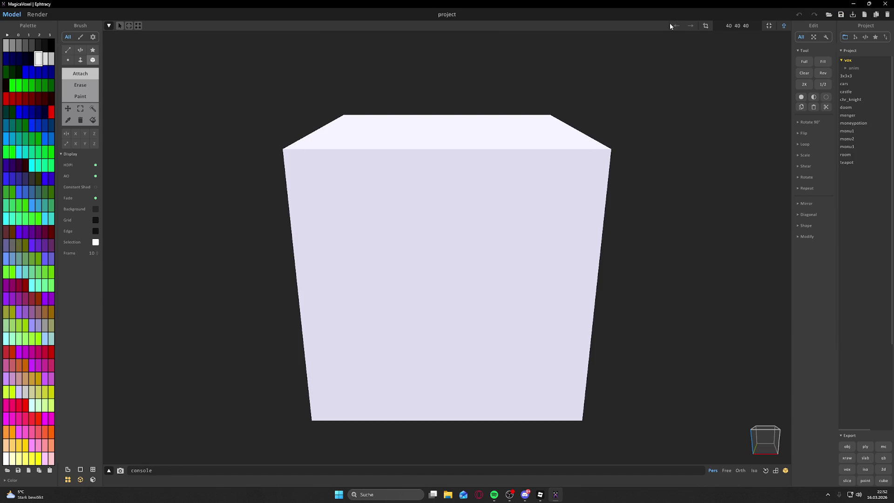
- Resize the model volume to 10×10×10 after briefly trying 5 5 5
left_click(737, 26)
key("BackSpace")
type("5 5 5")
key("Return")
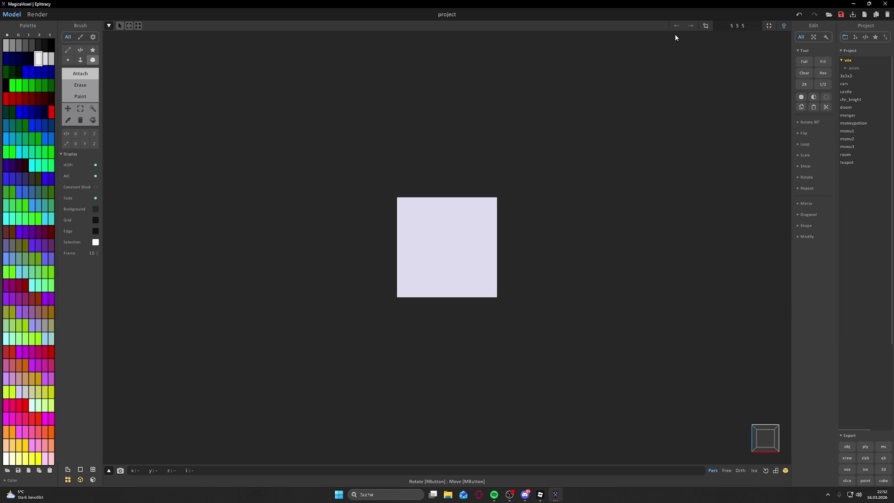
type("10")
type(" 10 01")
key("BackSpace")
key("BackSpace")
type("10")
key("Return")
- Erase the top layer and lower front voxels into a smaller box, then switch to Roblox Studio
left_click_drag(372, 189, 528, 195)
left_click_drag(426, 344, 474, 294)
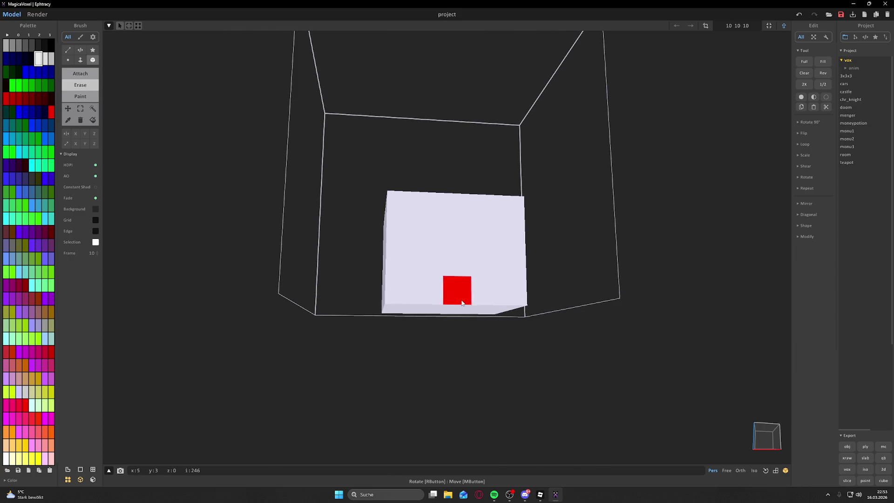
left_click_drag(395, 295, 399, 256)
left_click(511, 310)
left_click(515, 308)
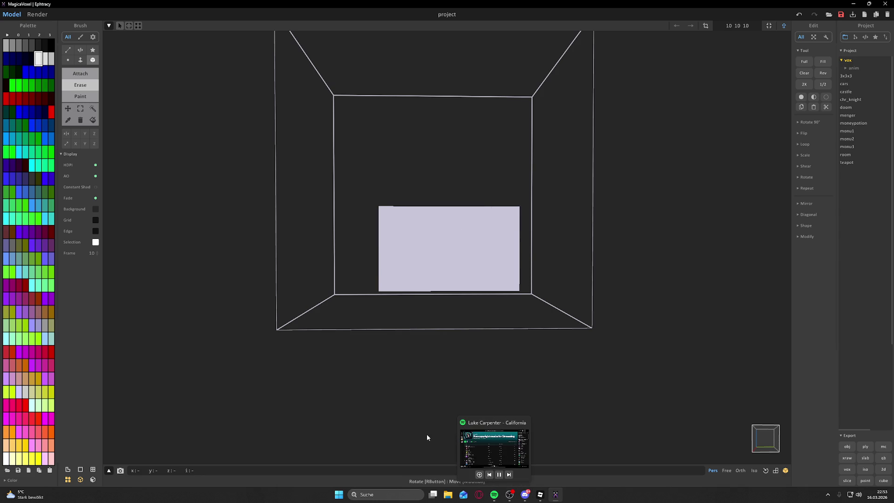
left_click_drag(543, 373, 537, 429)
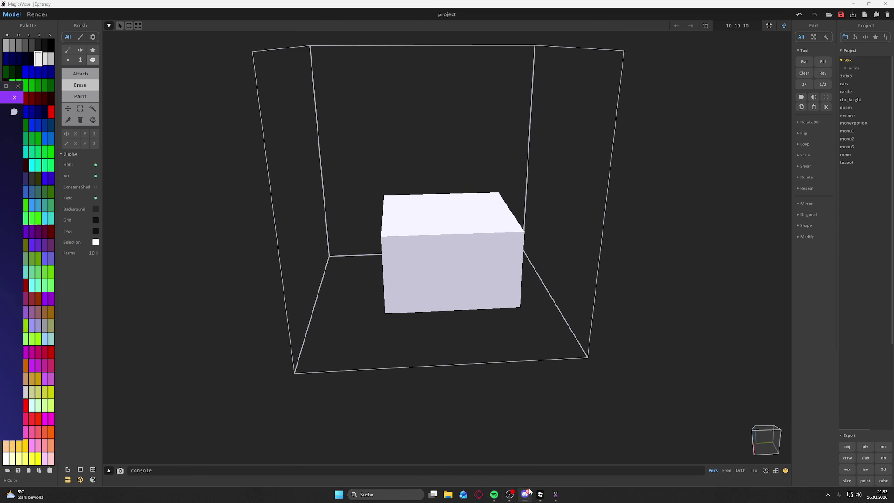
left_click(540, 495)
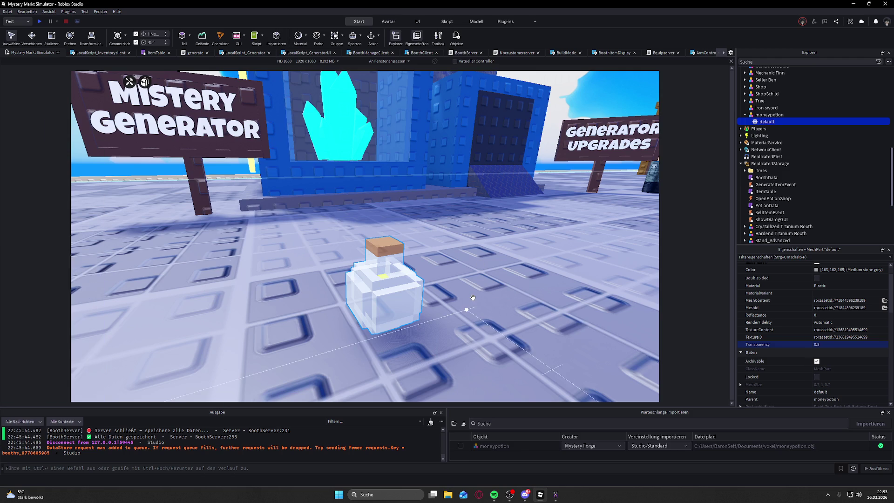
- Orbit and zoom around the translucent moneypotion bottle by the generator booth, then return to MagicaVoxel
scroll("up", 3)
scroll("down", 3)
scroll("down", 3)
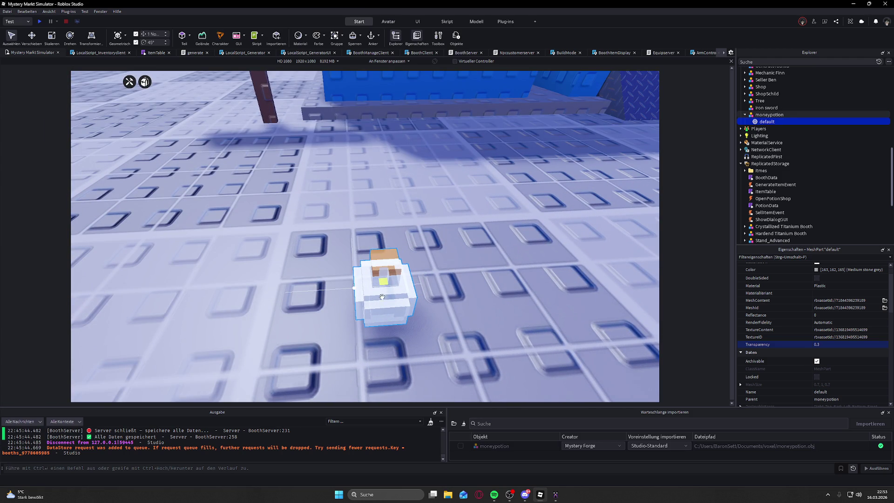
left_click_drag(386, 294, 370, 379)
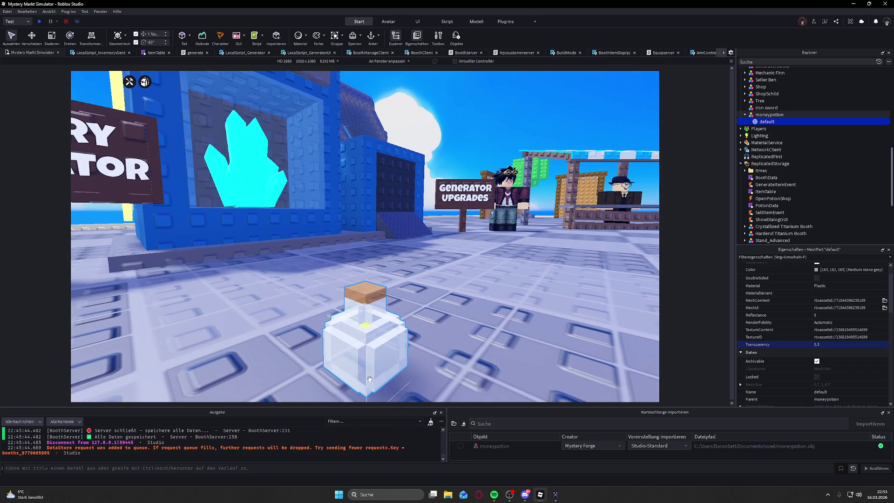
left_click_drag(393, 350, 324, 238)
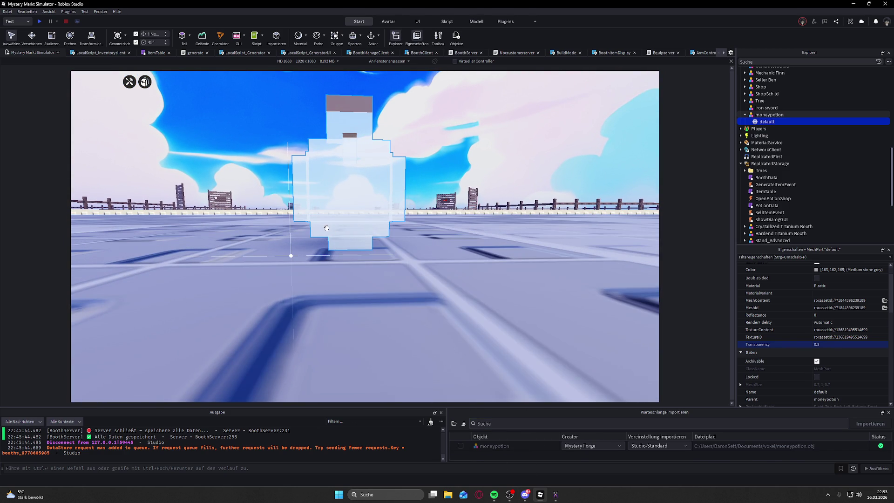
left_click_drag(327, 230, 393, 234)
left_click(555, 495)
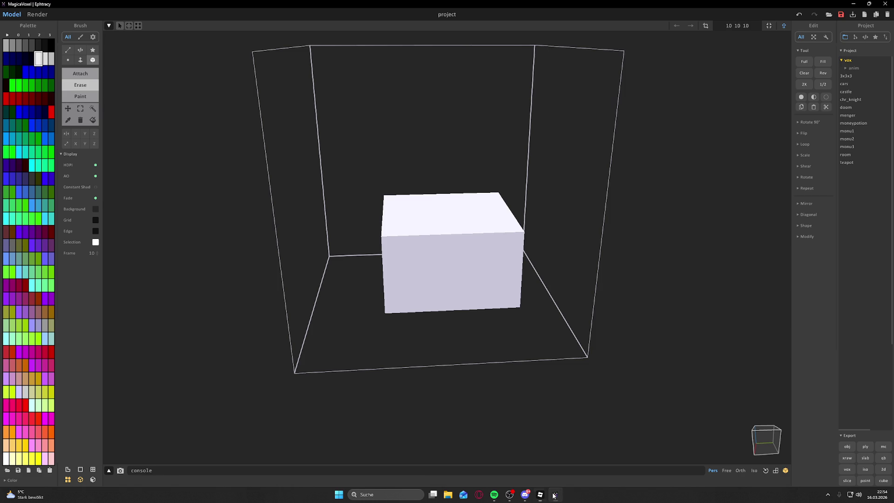
- Erase the box's top layers and side columns, leaving a wide white block over a narrower base
left_click_drag(400, 268, 412, 177)
left_click(411, 176)
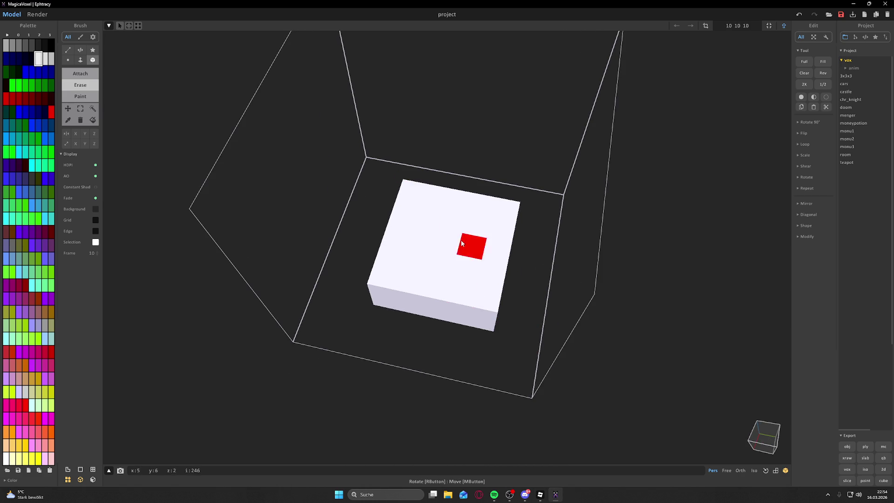
left_click(417, 196)
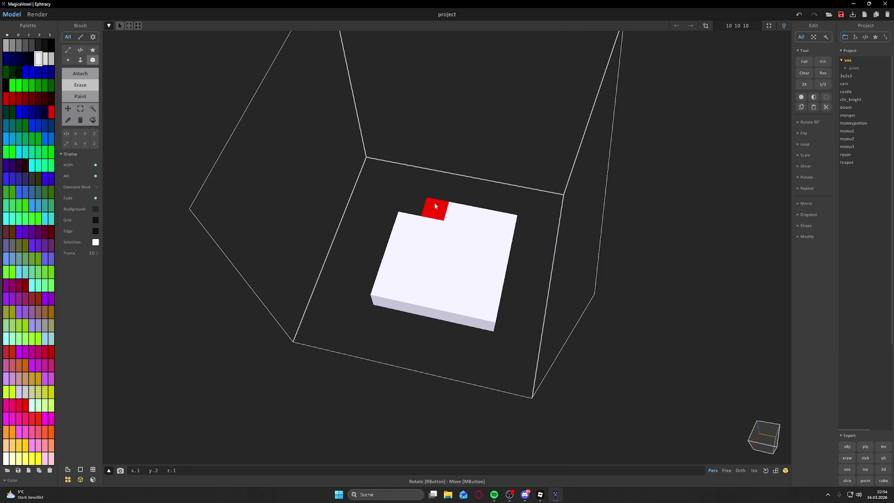
left_click_drag(524, 232, 485, 306)
left_click_drag(409, 231, 482, 323)
left_click_drag(421, 228, 470, 224)
key("t")
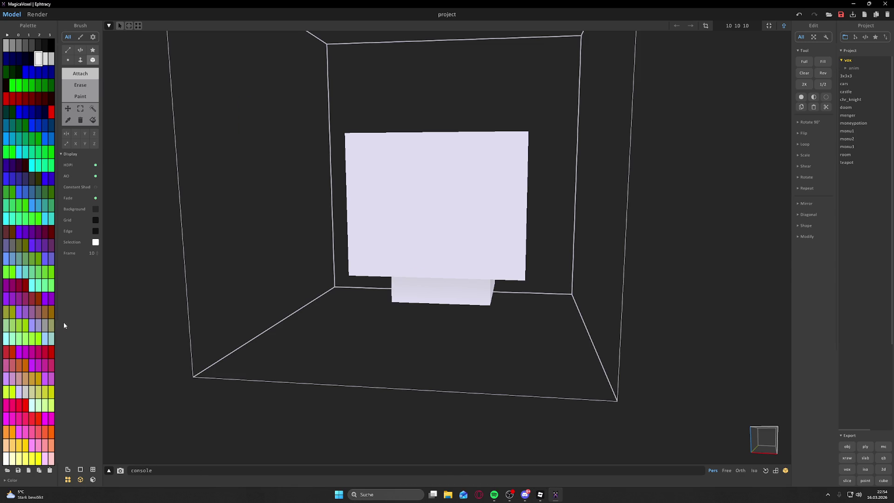
- Fill the whole voxel model with a bright yellow palette colour
left_click(93, 119)
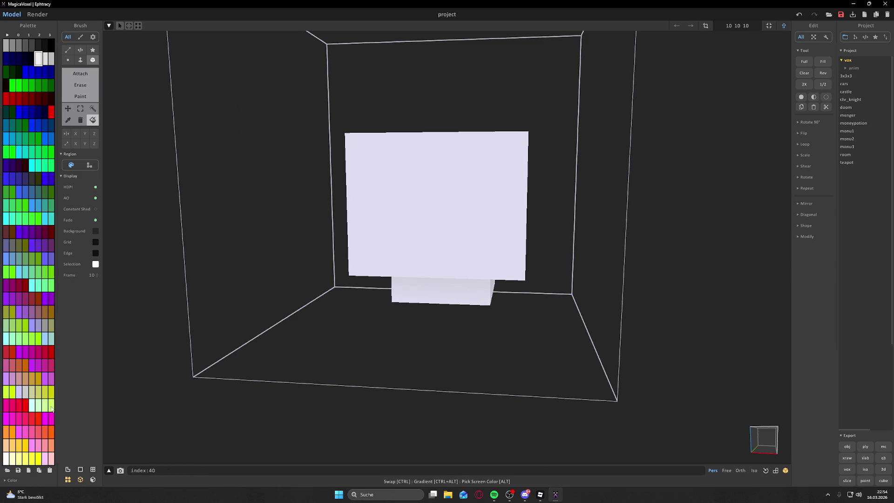
left_click(31, 378)
left_click(399, 224)
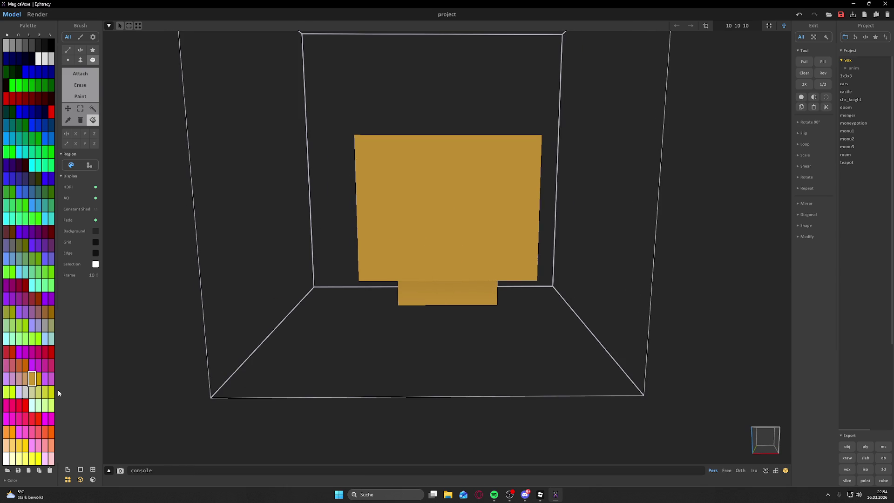
left_click(45, 392)
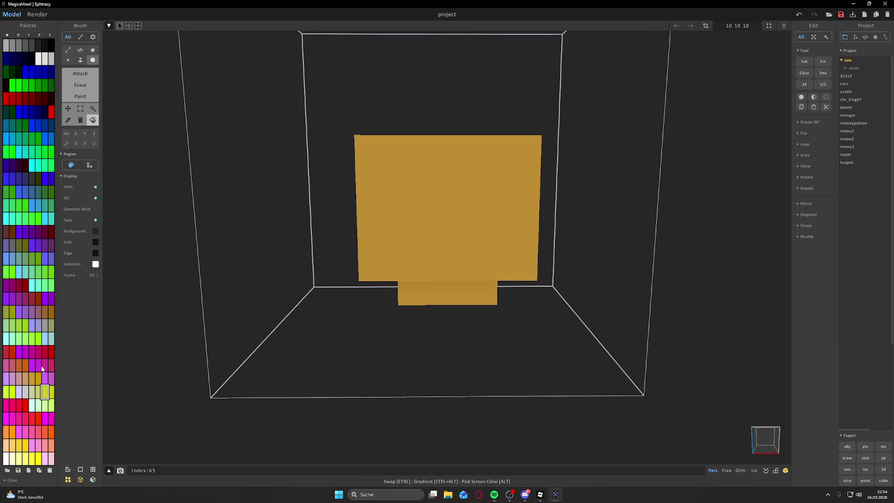
left_click(18, 446)
left_click(401, 228)
- Export the yellow model as an OBJ mesh and return to Roblox Studio
left_click_drag(353, 276, 470, 279)
left_click(847, 446)
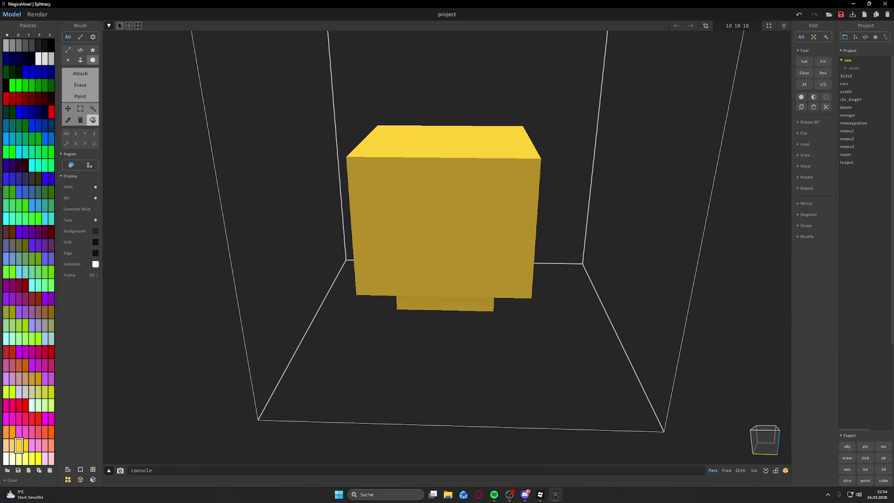
key("alt+Tab")
- Import gold.obj via Datei > import 3D, confirming in the Import-Vorschau dialog
right_click(355, 278)
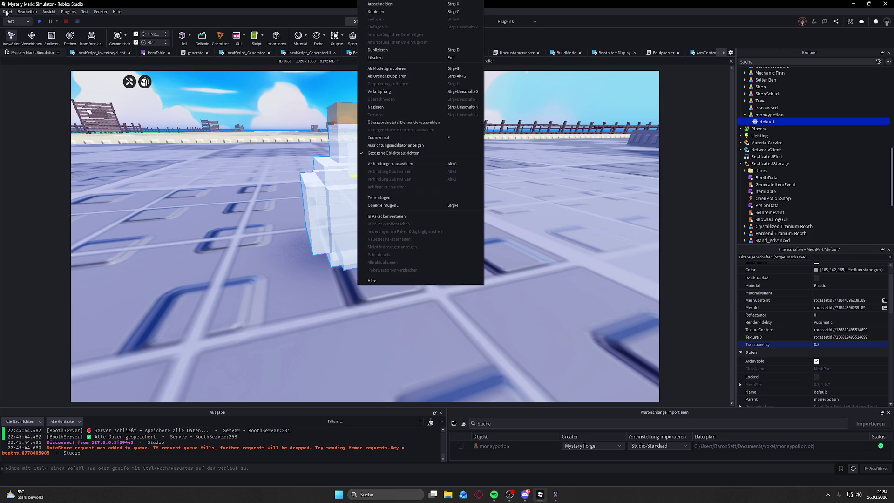
left_click(6, 12)
left_click(33, 63)
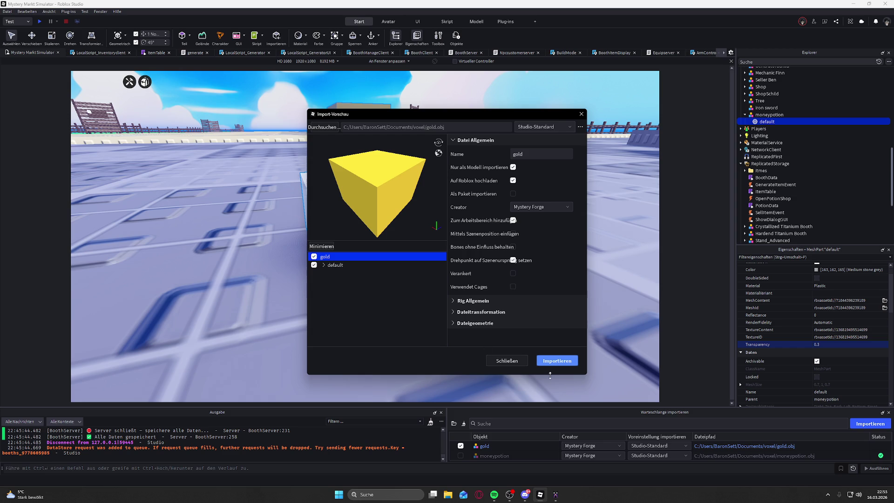
left_click(554, 361)
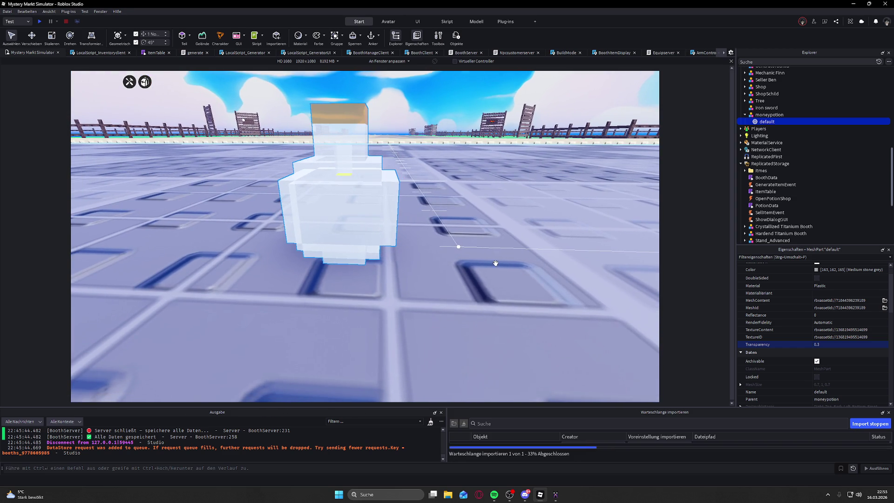
scroll("down", 3)
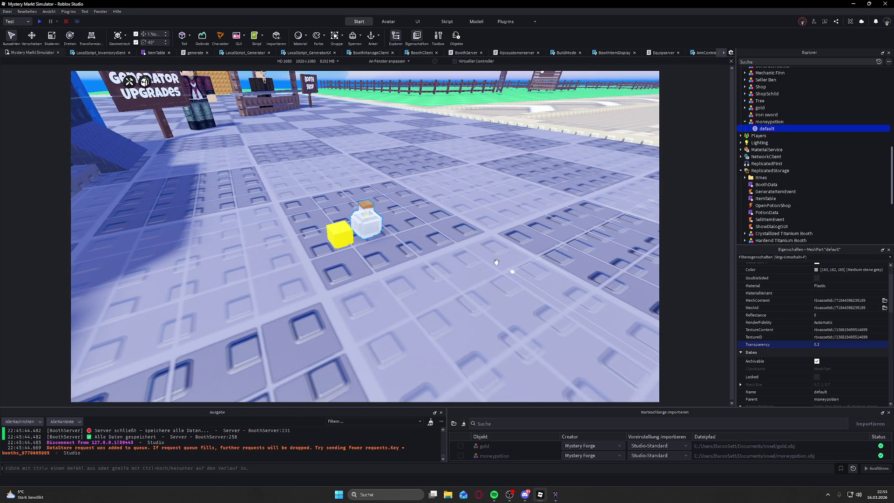
- Select the imported gold block and drag it toward the moneypotion bottle along depth, side and height
key("w")
key("a")
left_click(473, 253)
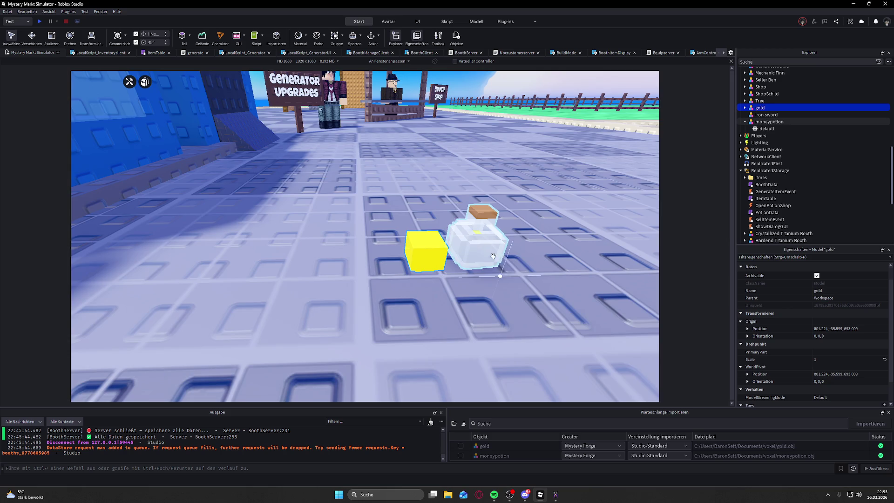
key("d")
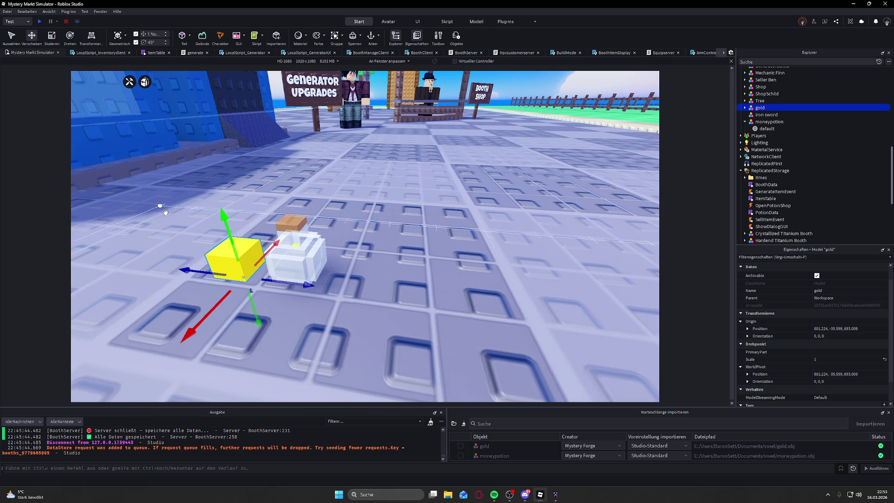
left_click_drag(281, 284, 340, 271)
left_click_drag(281, 249, 278, 243)
left_click_drag(317, 266, 316, 268)
left_click_drag(258, 250, 259, 246)
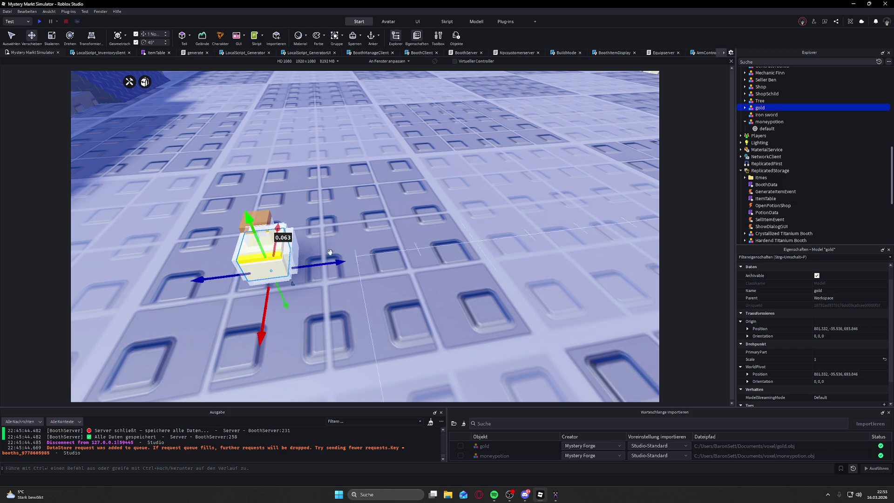
scroll("up", 3)
scroll("down", 3)
scroll("down", 3)
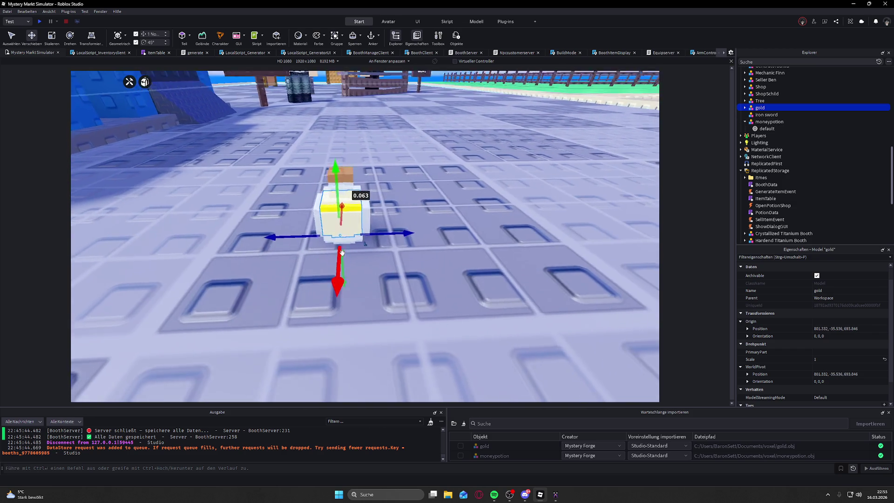
scroll("up", 3)
scroll("down", 3)
- From new viewing angles, nudge the gold block deeper into the bottle and sideways
right_click(341, 253)
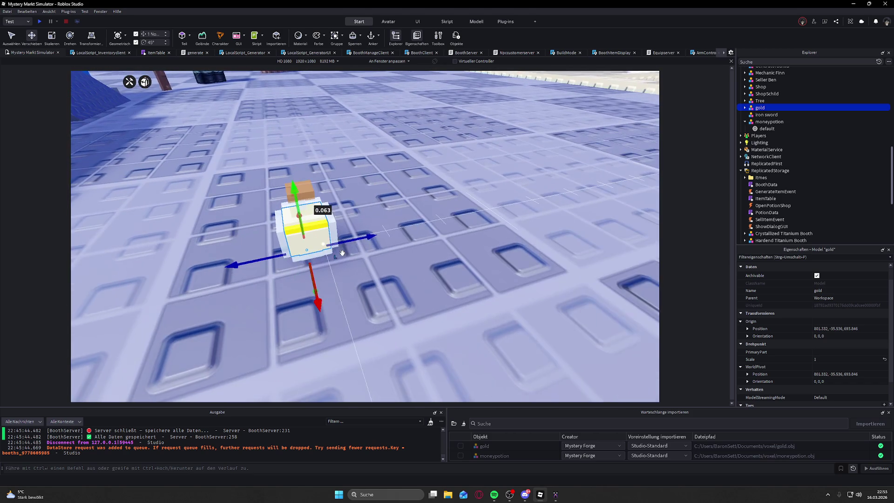
left_click_drag(336, 242, 338, 242)
right_click(335, 251)
left_click_drag(323, 317, 311, 290)
right_click(343, 300)
right_click(343, 275)
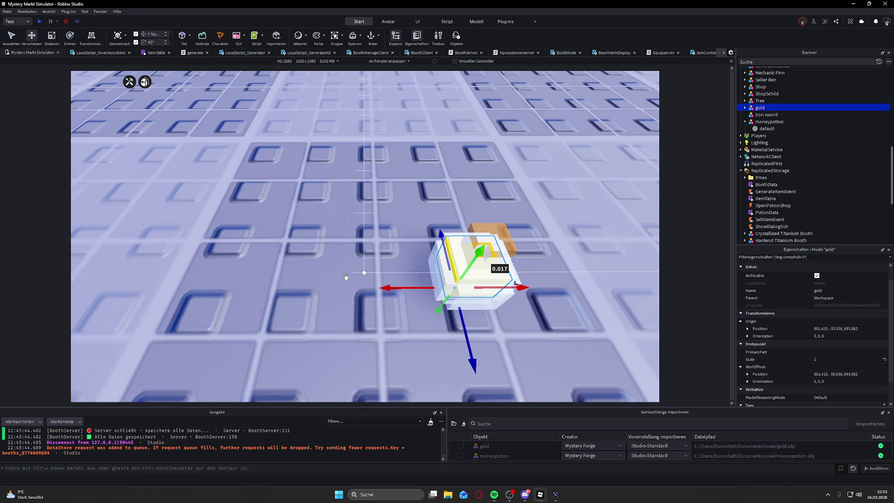
right_click(345, 277)
left_click(515, 288)
left_click_drag(514, 288, 523, 290)
left_click(543, 319)
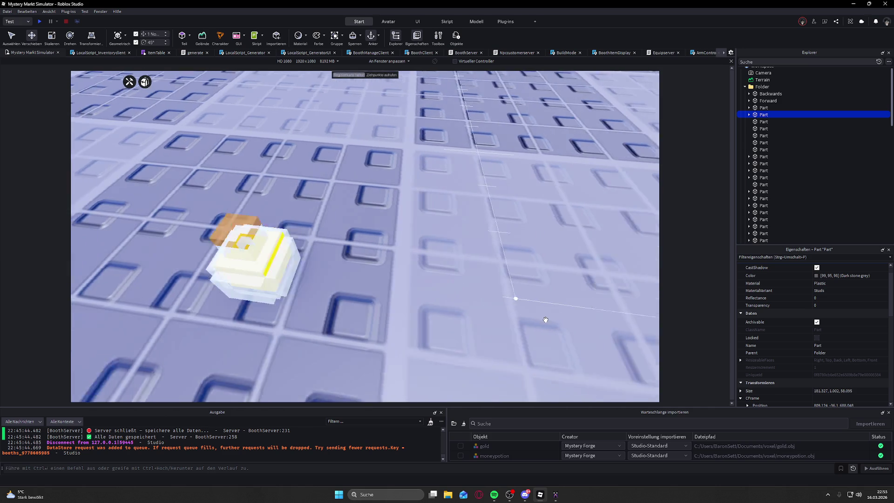
- Fine-tune the gold block's height and depth so it sits lowered inside moneypotion
left_click(437, 307)
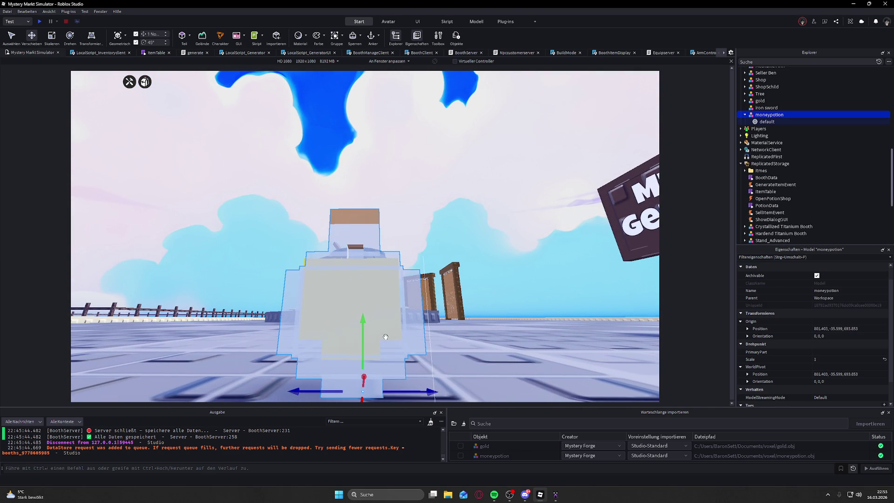
left_click(760, 100)
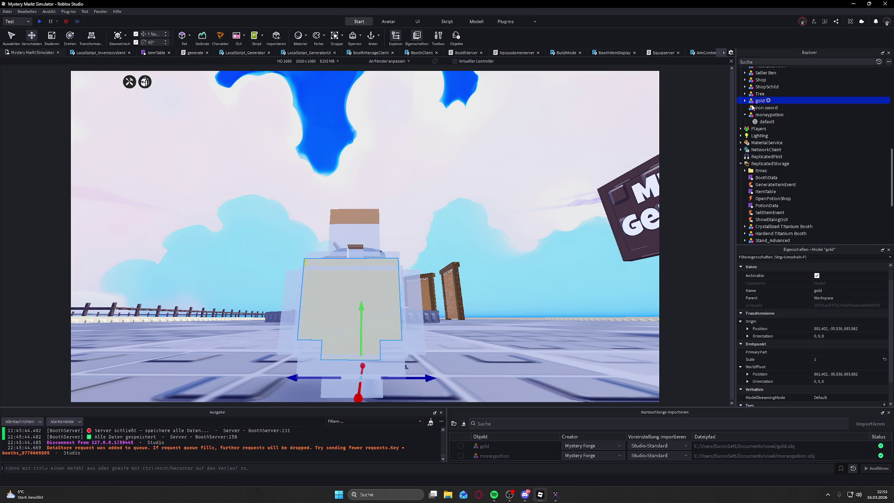
left_click_drag(362, 341, 369, 357)
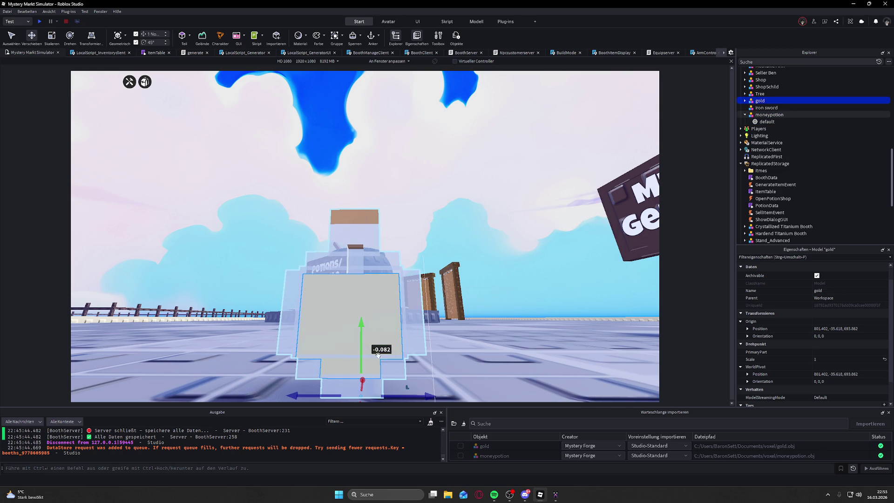
left_click_drag(431, 395, 459, 169)
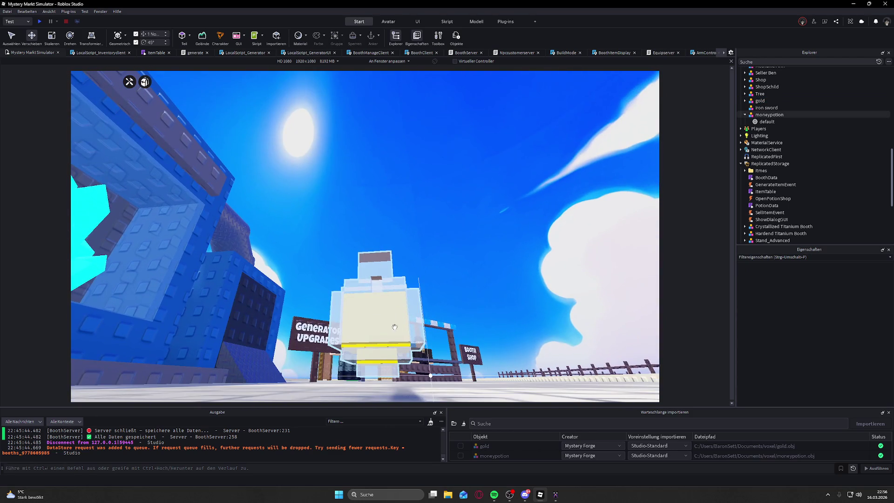
left_click(759, 100)
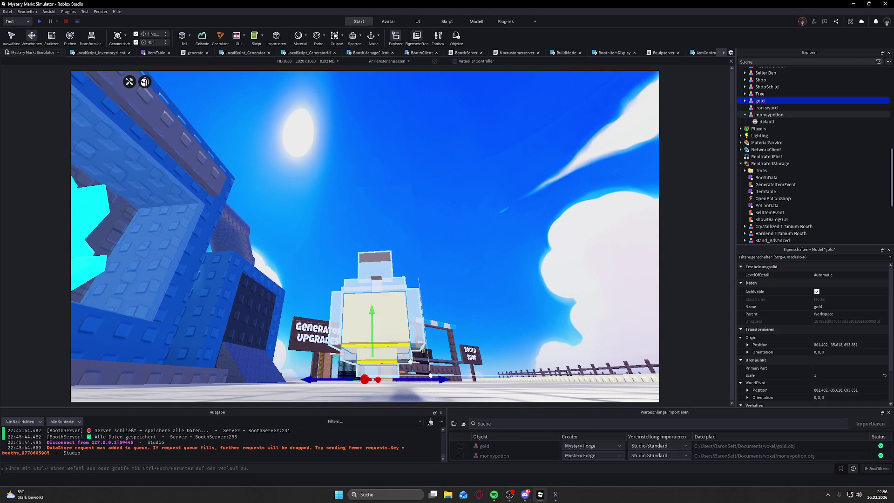
left_click_drag(373, 342, 378, 335)
key("f")
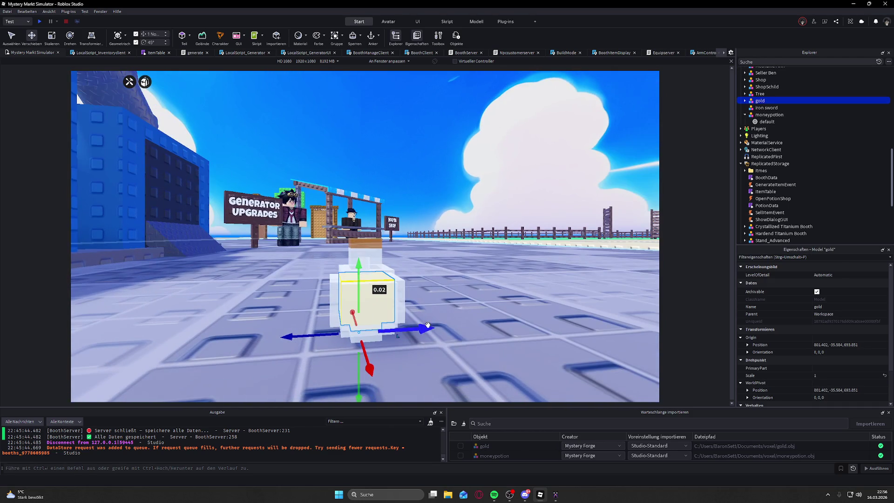
left_click_drag(359, 275, 314, 305)
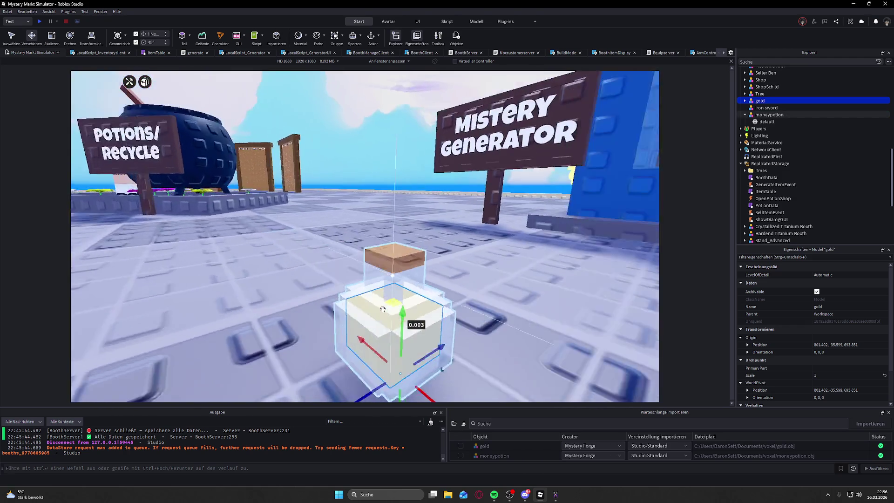
scroll("down", 3)
scroll("up", 3)
key("f")
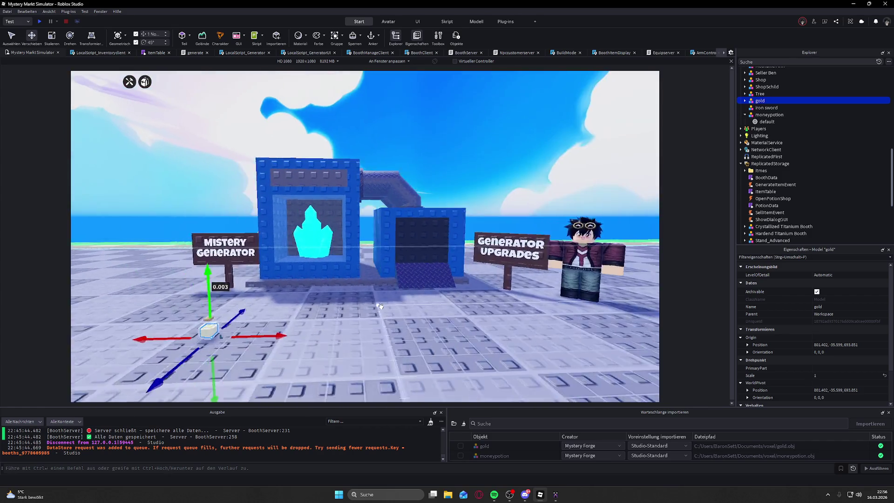
scroll("up", 3)
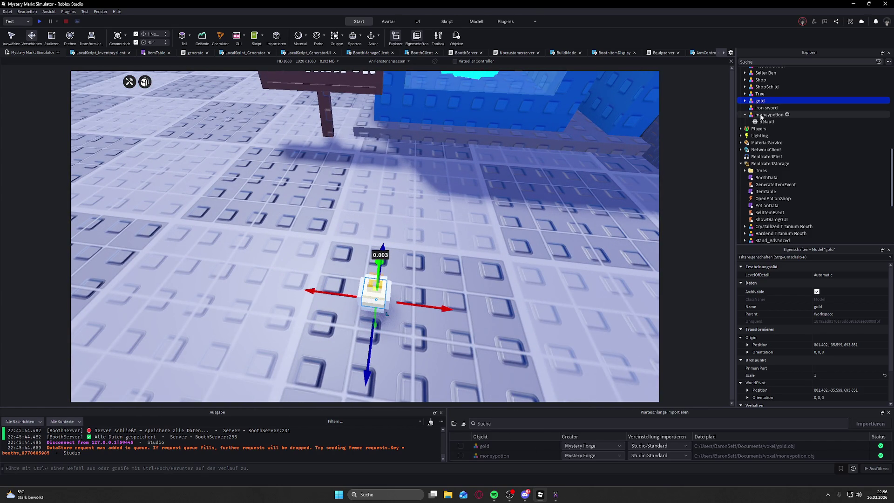
- Move gold's default mesh part into moneypotion and delete the empty gold model
left_click(745, 101)
left_click_drag(763, 108, 767, 125)
left_click(760, 101)
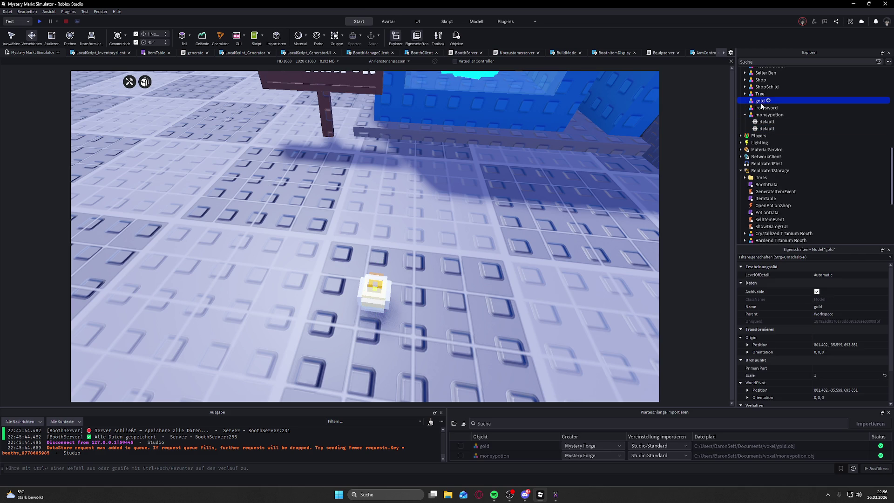
key("Delete")
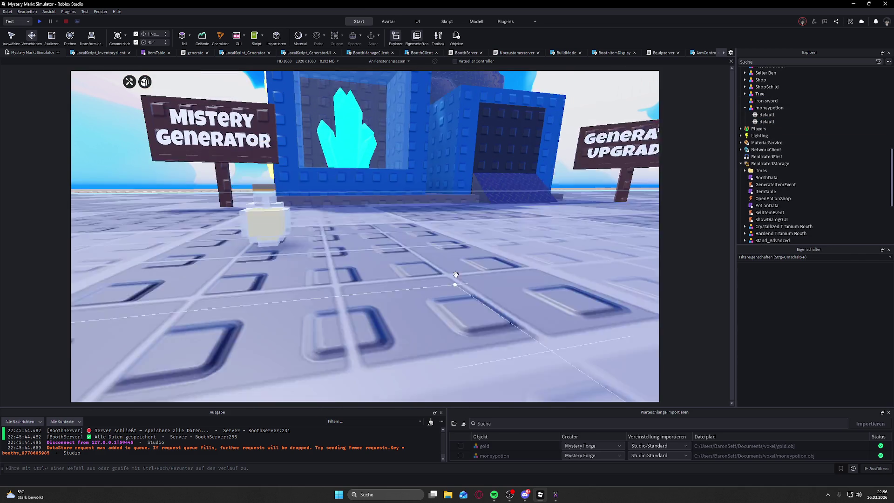
- Duplicate moneypotion twice with Ctrl+D, sliding the copies to the right in a row
left_click(272, 284)
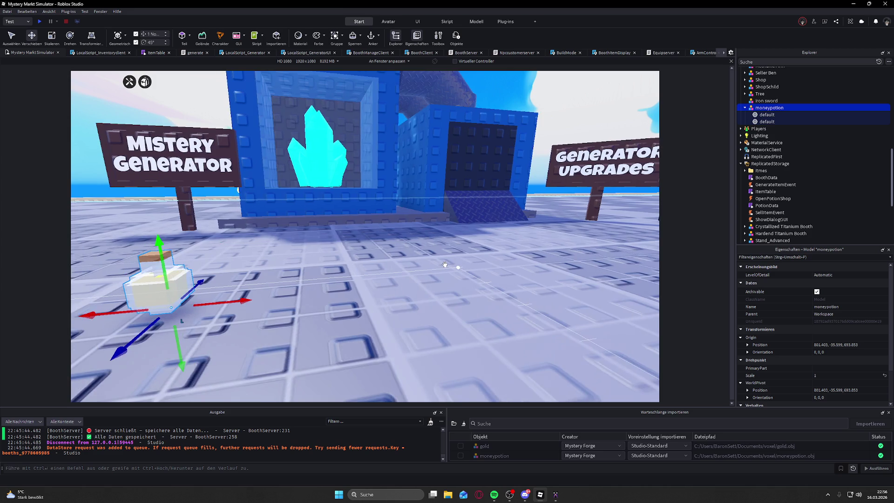
key("w")
key("d")
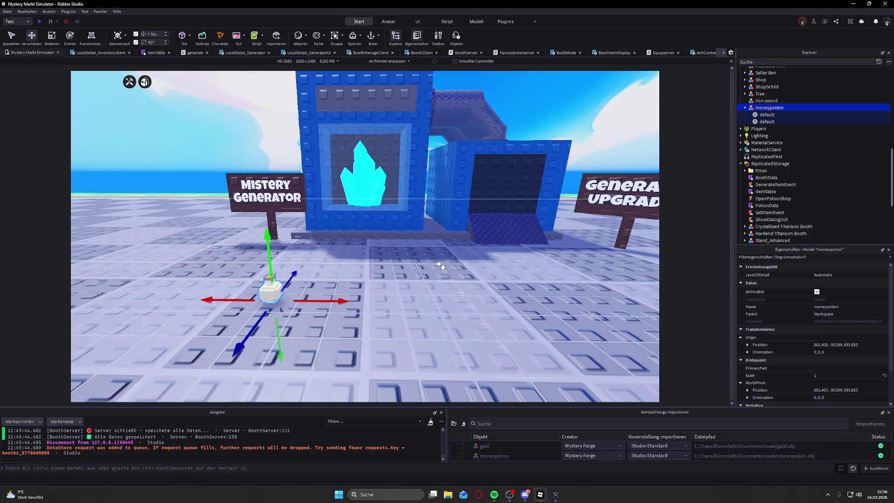
key("ctrl+d")
left_click_drag(335, 302, 454, 302)
key("ctrl+d")
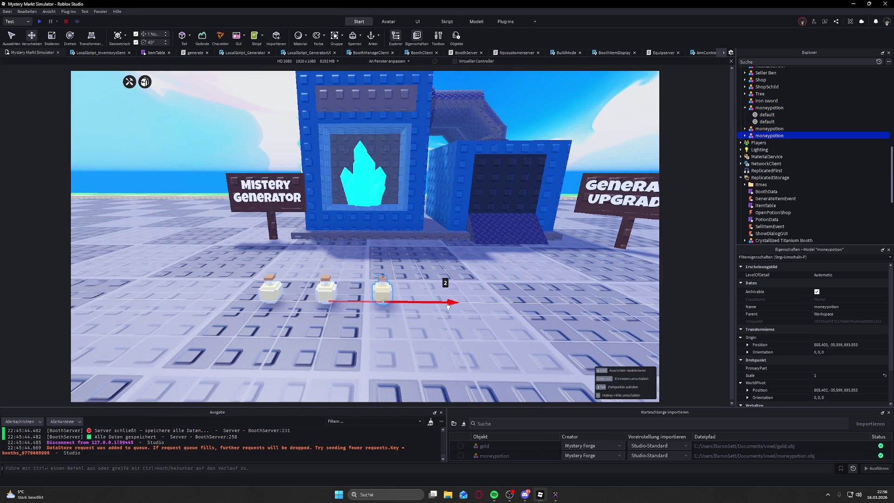
left_click(765, 115)
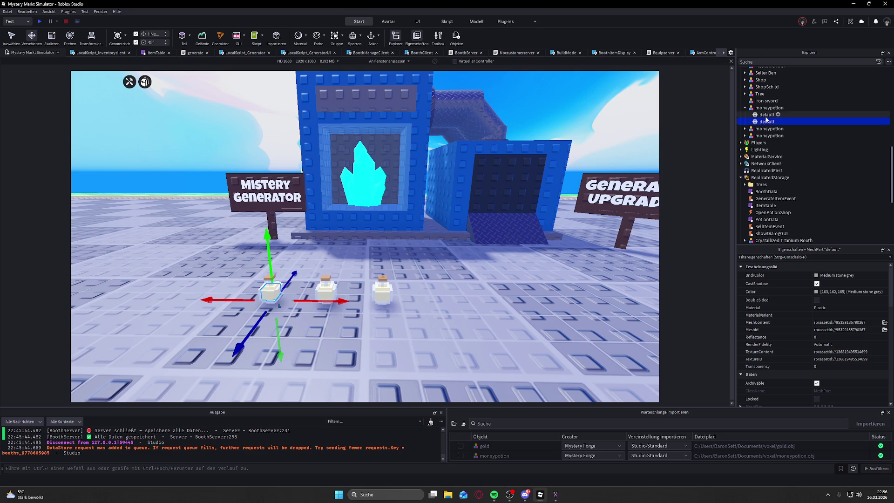
key("Left")
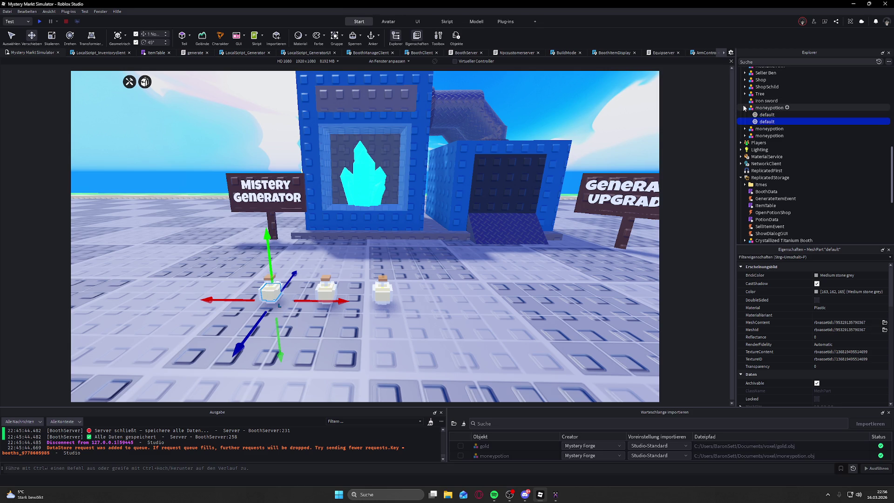
key("Left")
left_click(758, 117)
- Rename the middle potion copy to shardpotion
right_click(758, 118)
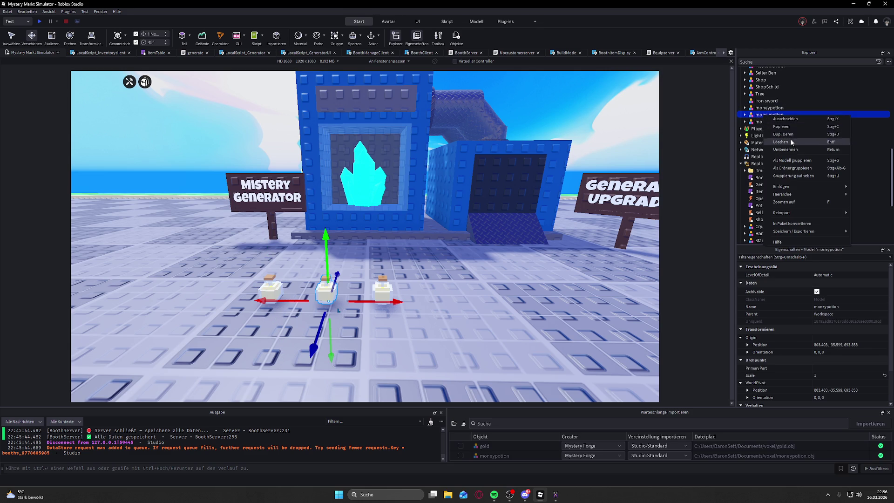
left_click(798, 150)
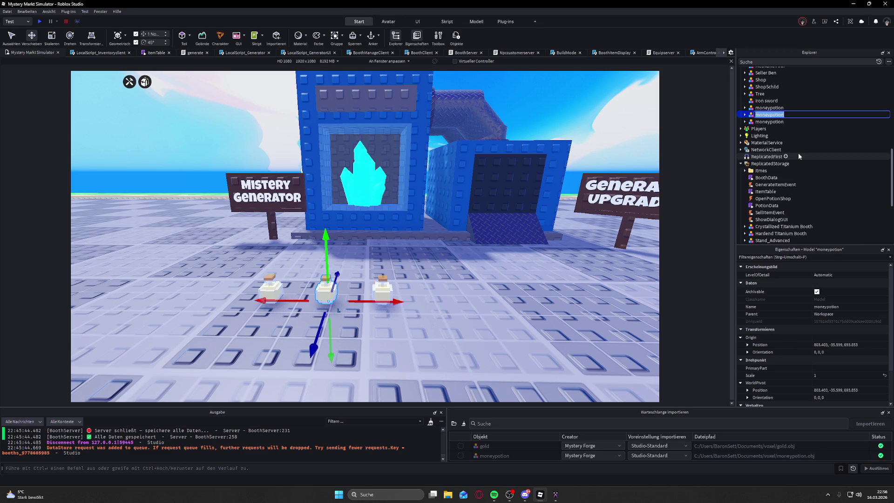
type("shardp")
type("otion")
key("Return")
- Rename the right potion copy to luckpotion and select its second mesh part
right_click(766, 121)
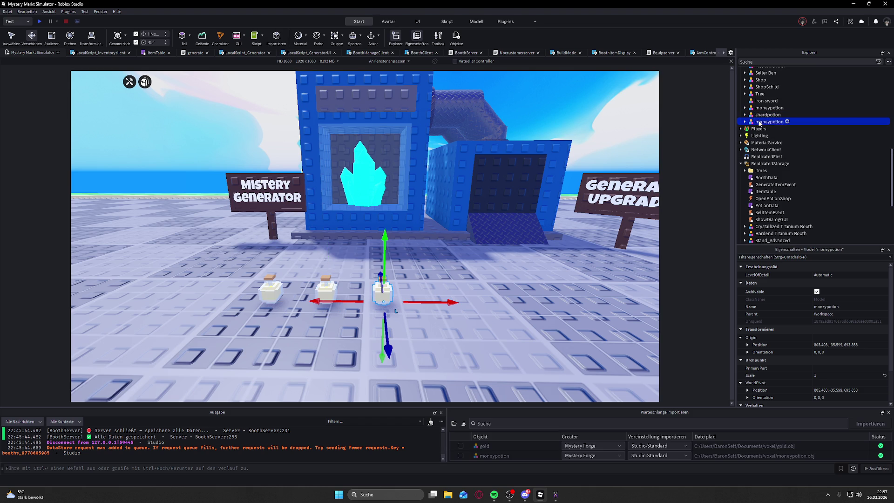
left_click(790, 155)
key("BackSpace")
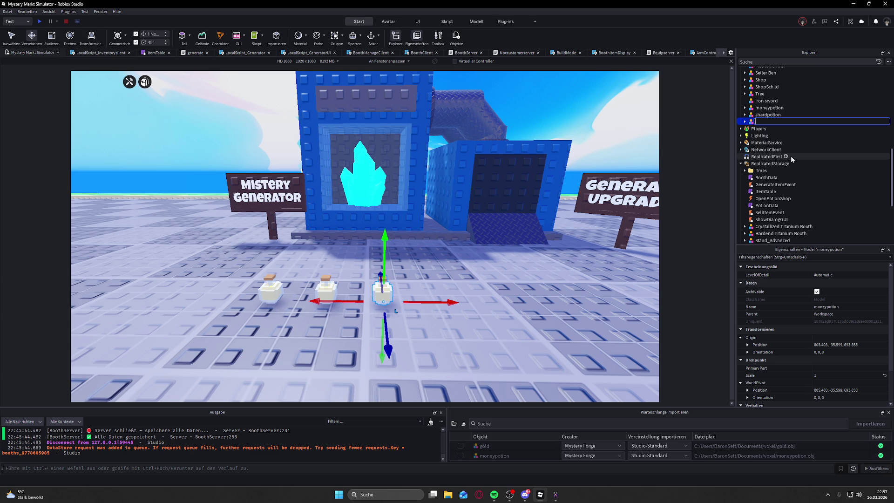
type("luckpotio")
type("n")
key("Return")
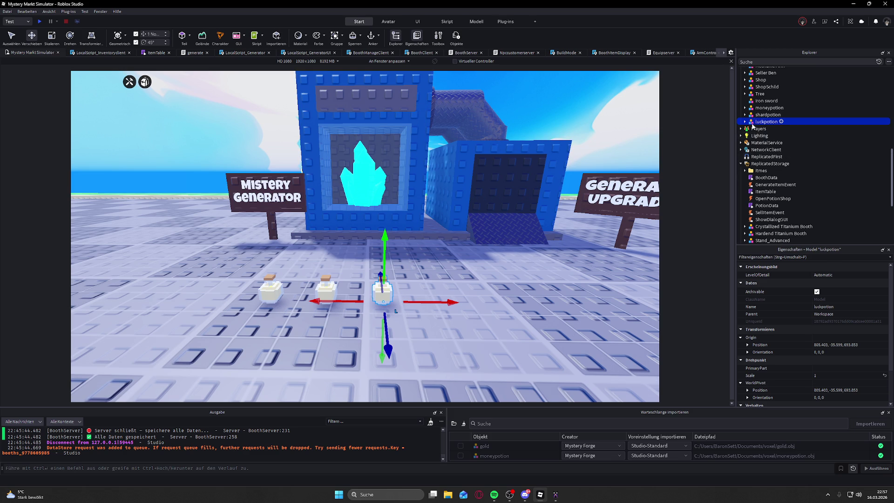
left_click(744, 121)
left_click(765, 135)
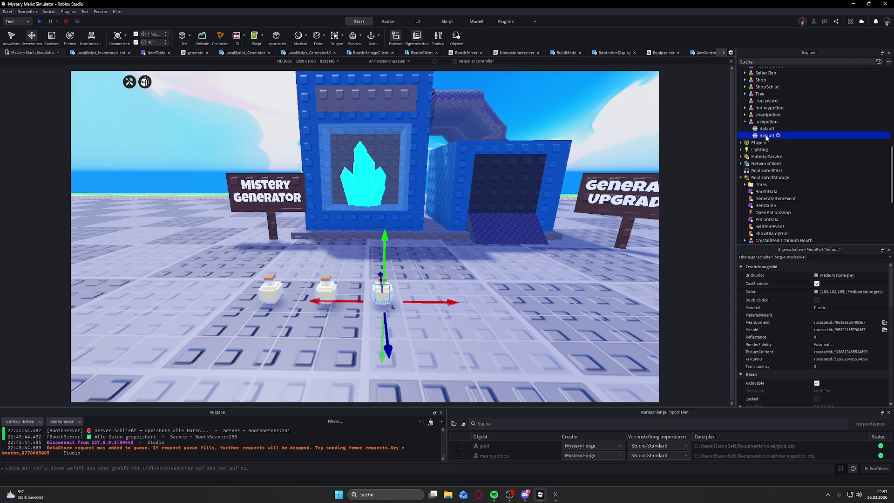
- Colour luckpotion's second mesh part bright green, then delete it
scroll("down", 3)
scroll("up", 3)
left_click(816, 291)
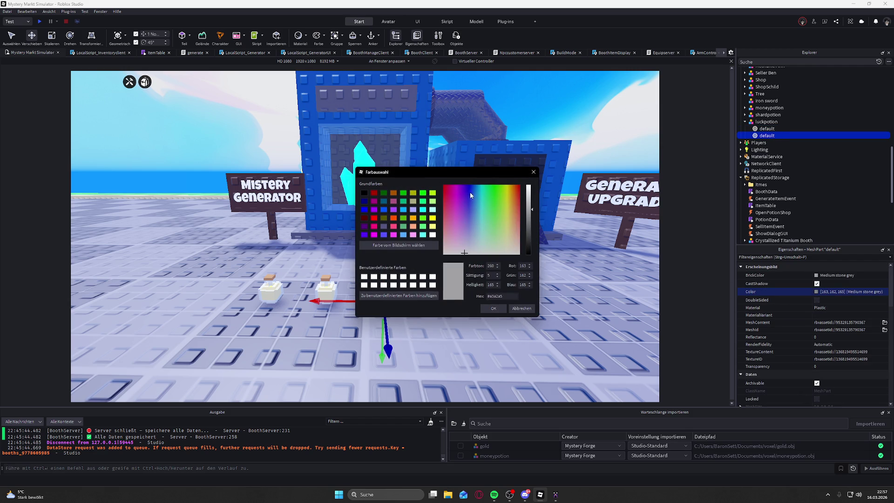
left_click_drag(497, 190, 497, 182)
left_click(494, 307)
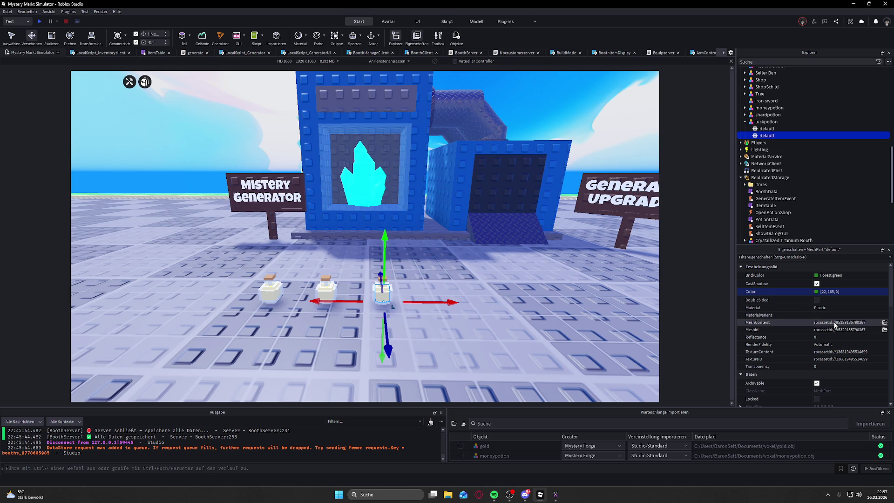
scroll("down", 3)
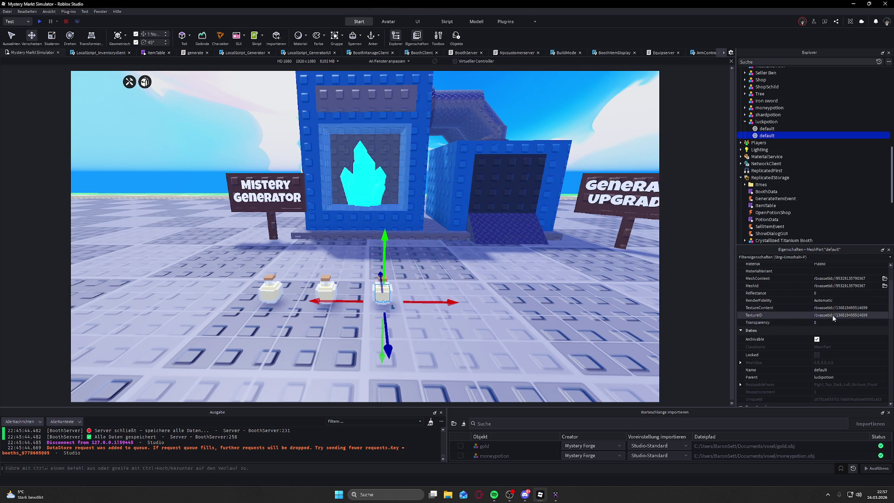
scroll("down", 3)
scroll("up", 3)
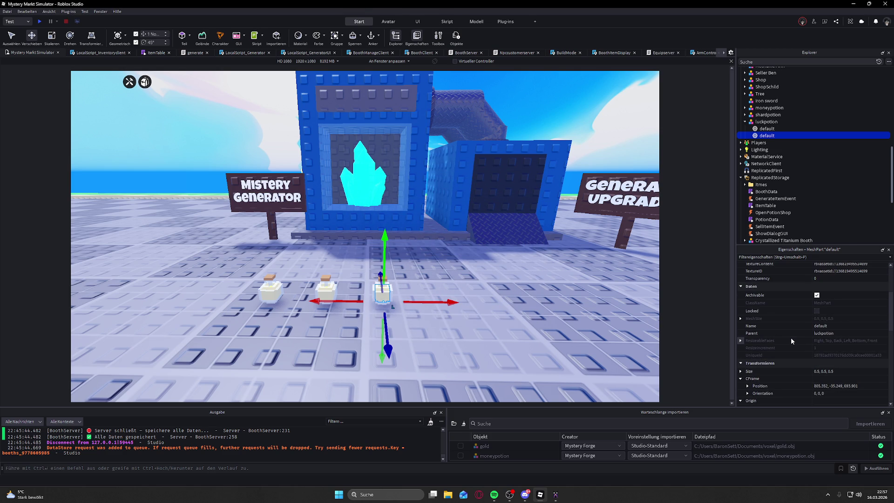
scroll("down", 3)
scroll("up", 3)
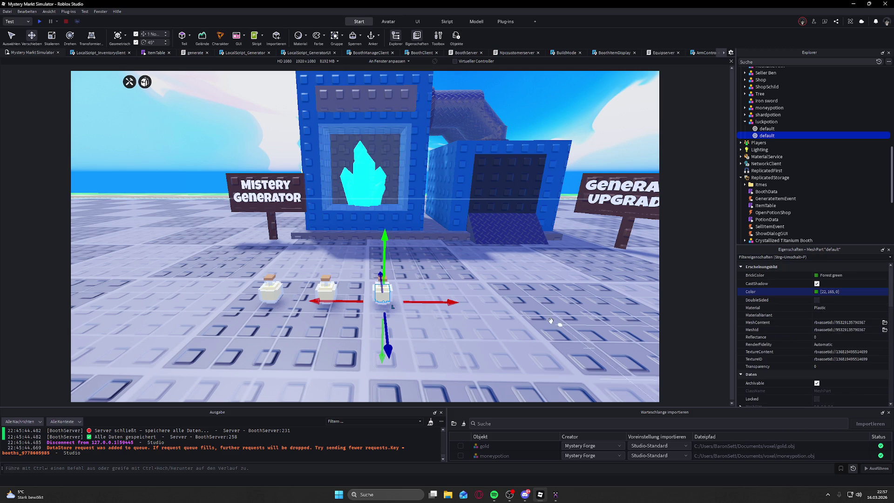
key("w")
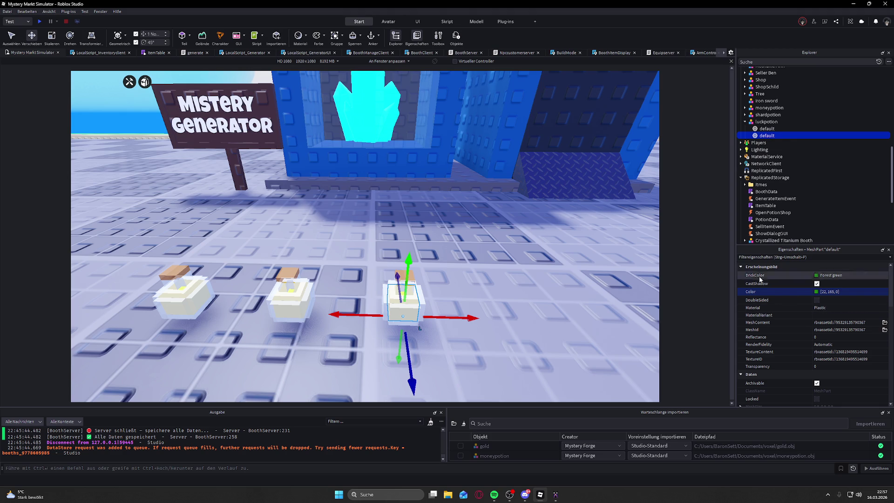
key("Delete")
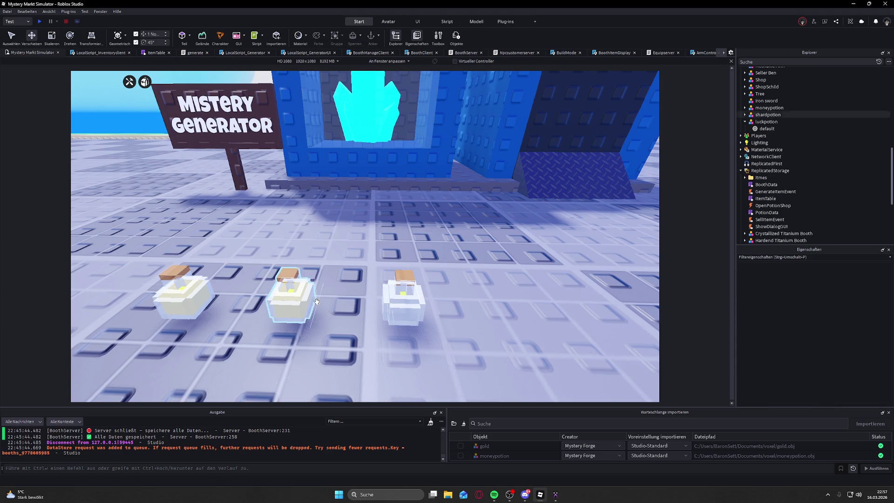
- Delete shardpotion's second mesh part and switch to MagicaVoxel
left_click(756, 115)
left_click(745, 115)
left_click(764, 129)
key("Delete")
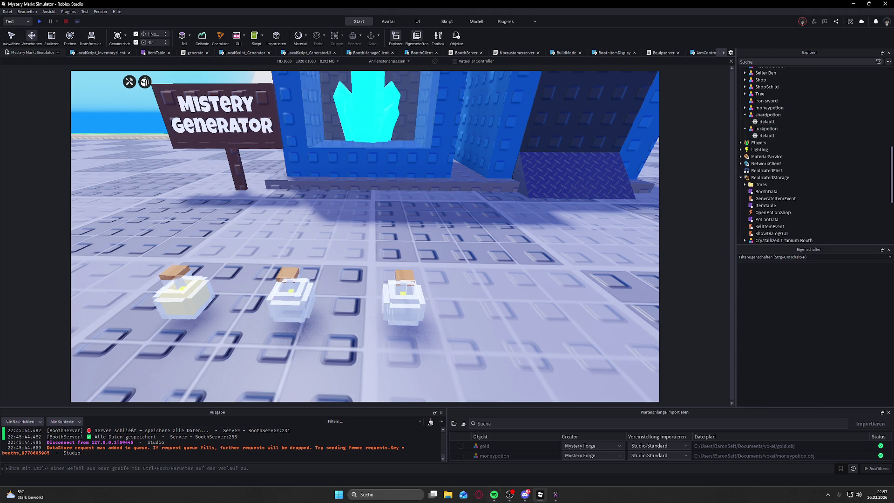
left_click(556, 495)
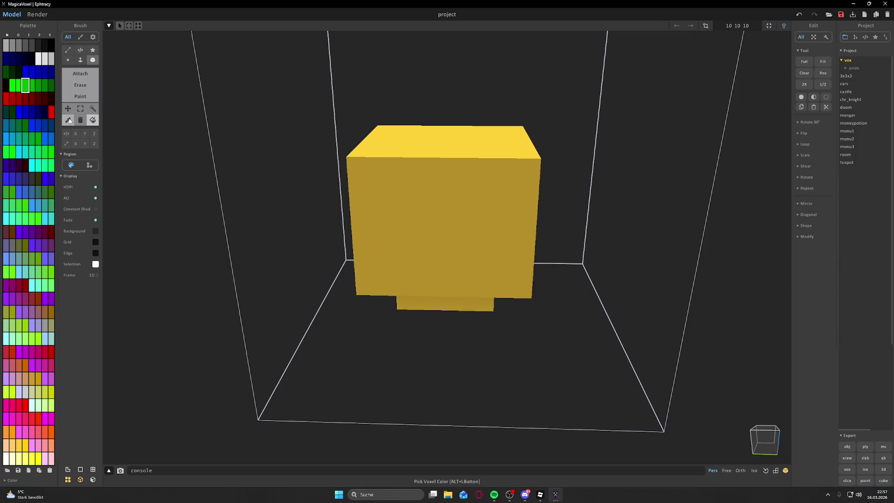
- Recolour the voxel model green and export it as an OBJ mesh
left_click(409, 187)
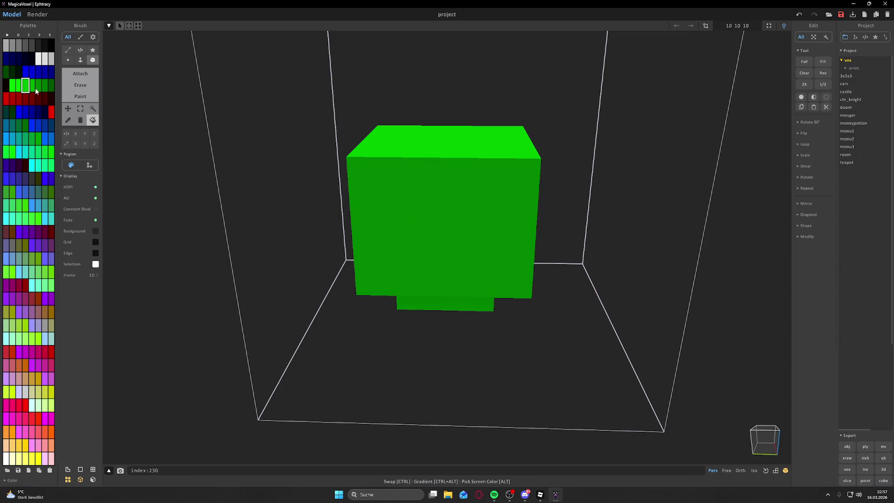
left_click_drag(501, 226, 751, 410)
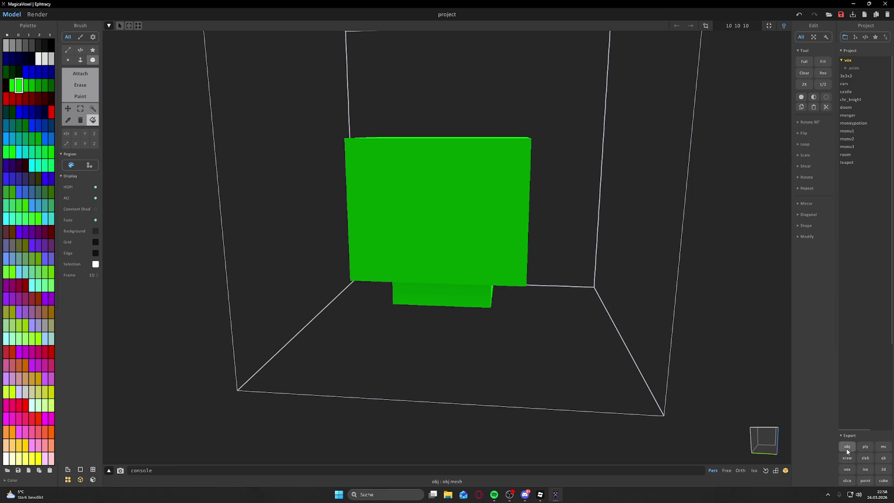
left_click(847, 448)
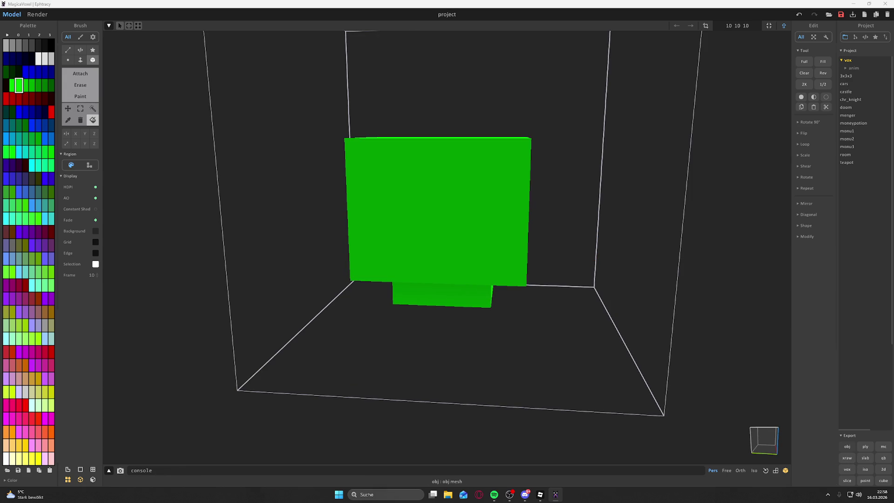
key("Return")
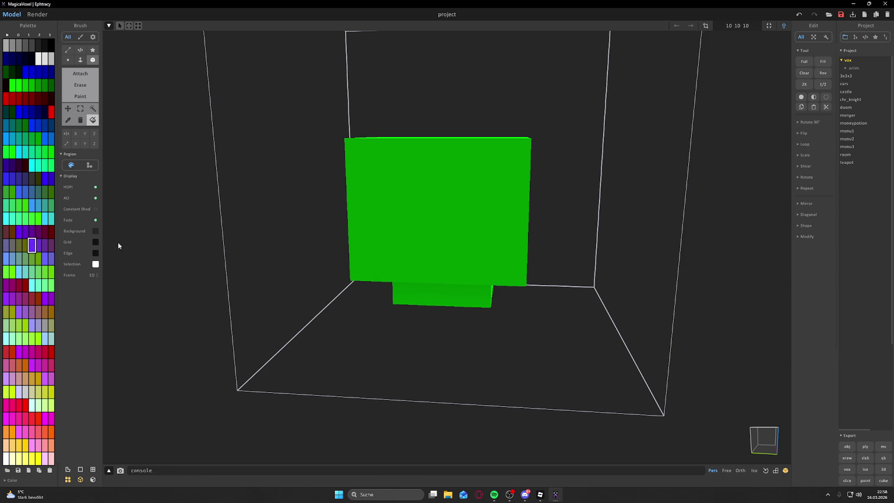
- Recolour the model purple and export that version as an OBJ too
left_click_drag(449, 233, 259, 280)
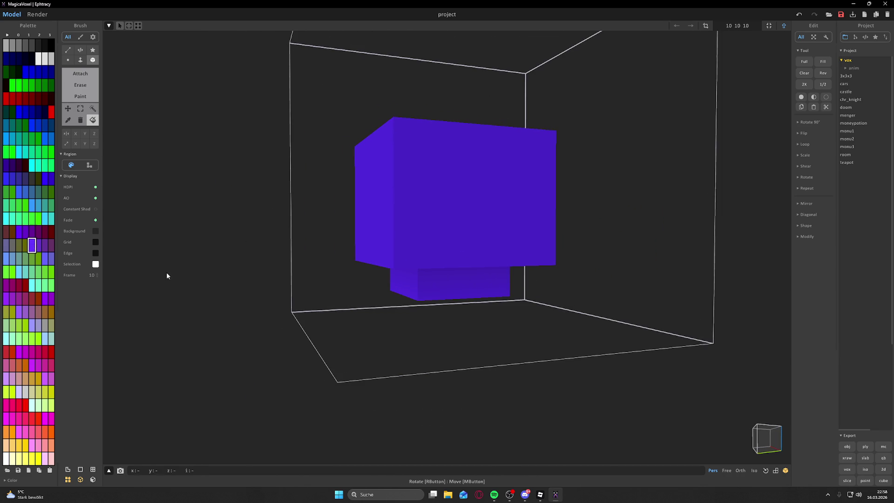
left_click(46, 261)
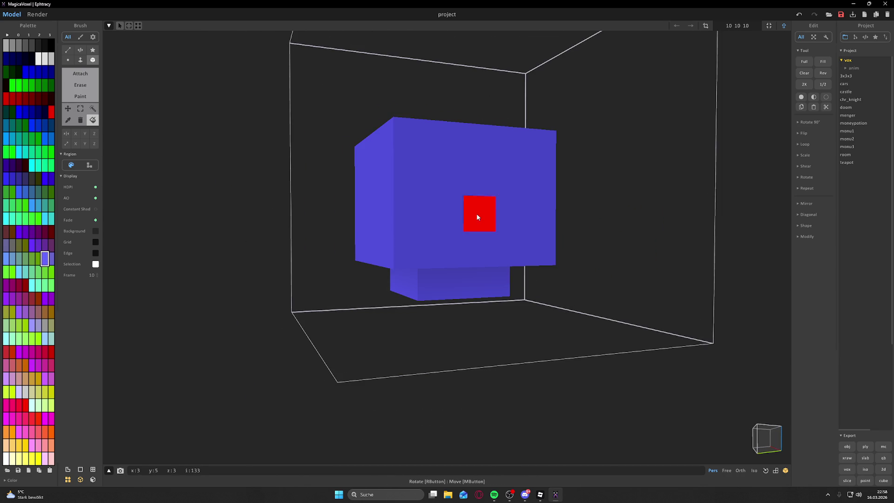
left_click(51, 298)
left_click_drag(433, 245, 437, 201)
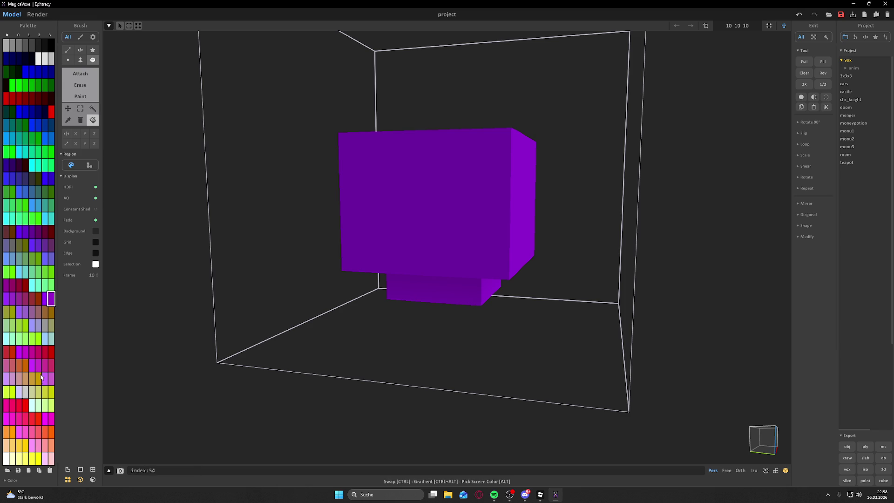
left_click(859, 460)
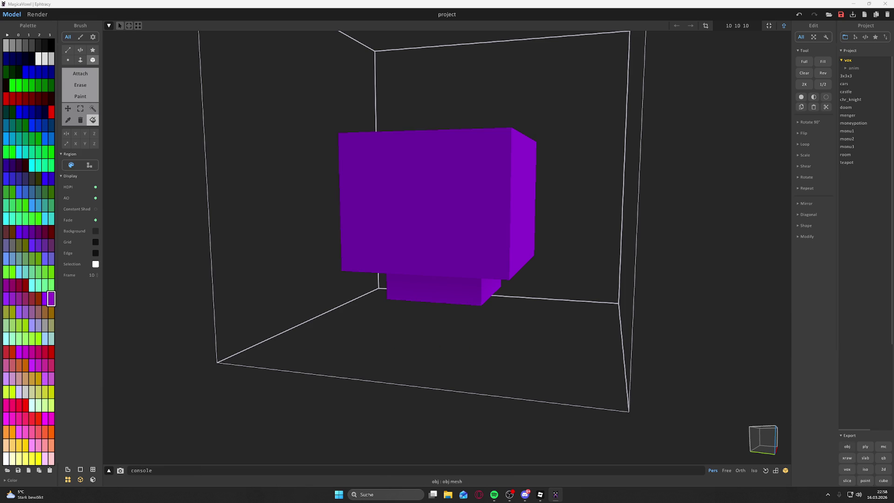
key("Return")
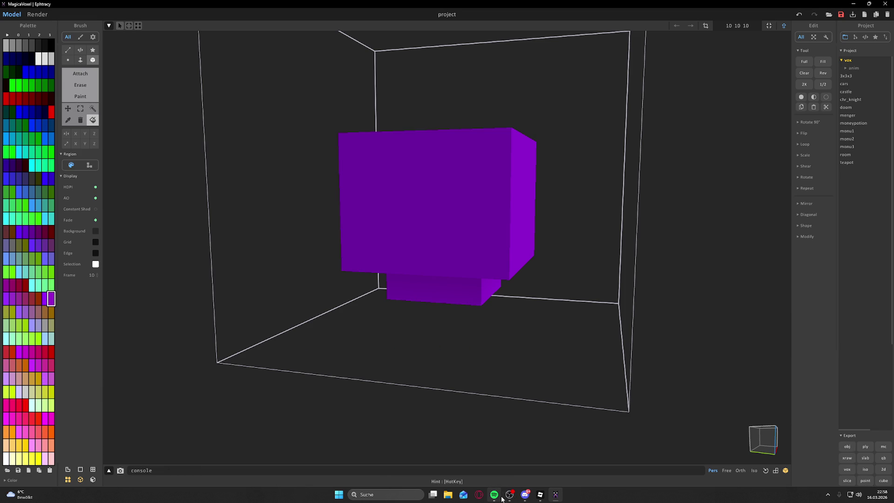
left_click(540, 494)
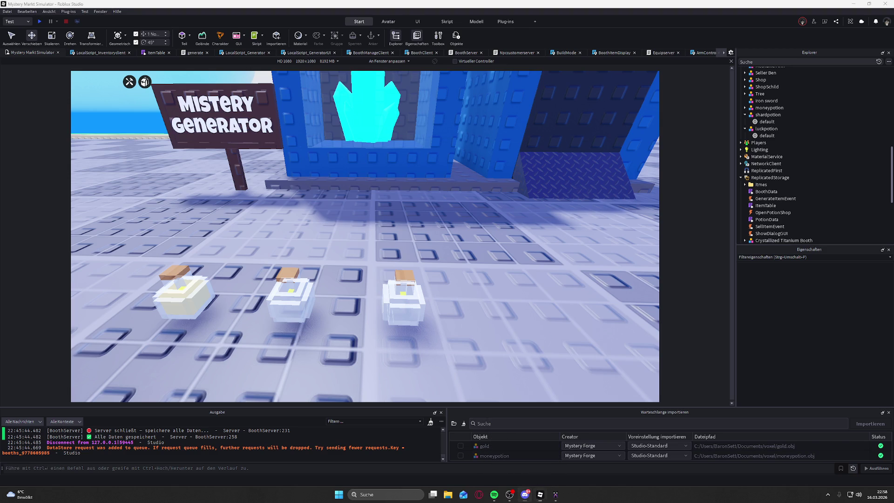
- Move the camera closer and select the middle potion bottle
key("w")
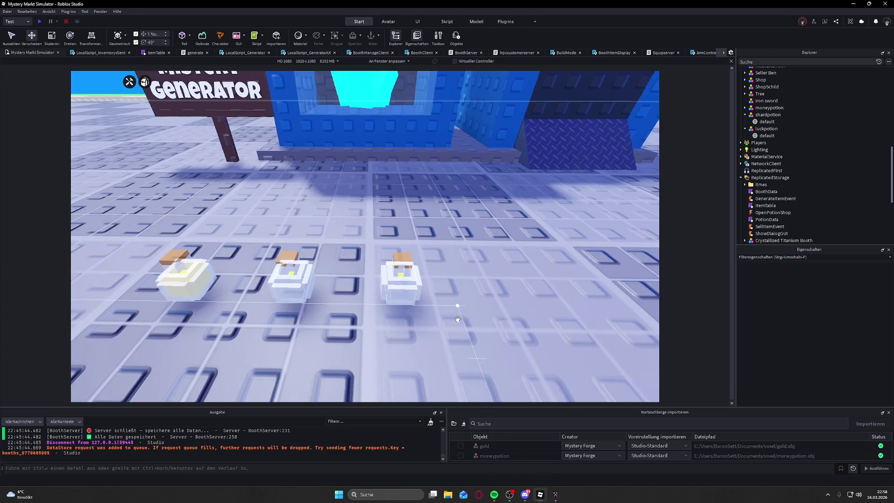
left_click(385, 281)
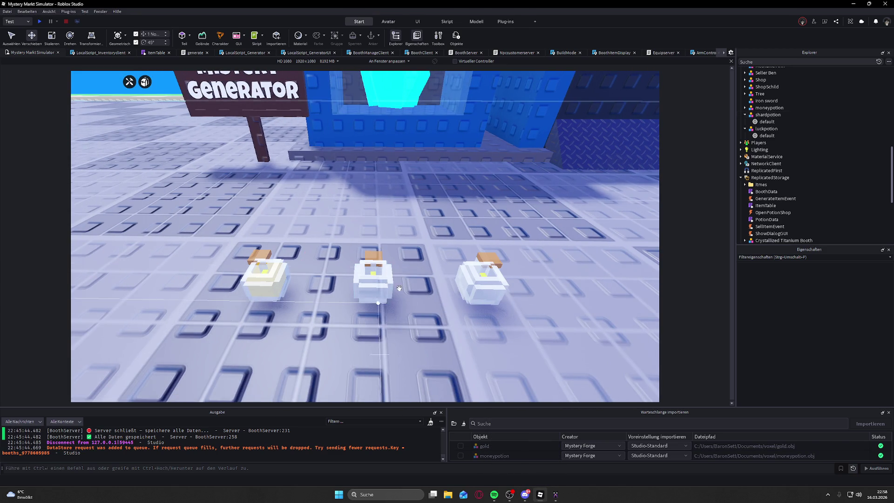
scroll("up", 3)
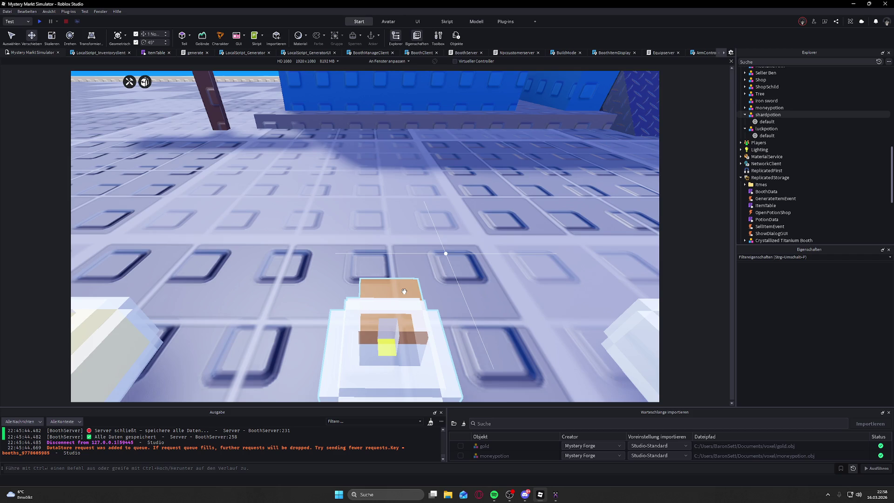
scroll("down", 3)
scroll("down", 3)
scroll("up", 3)
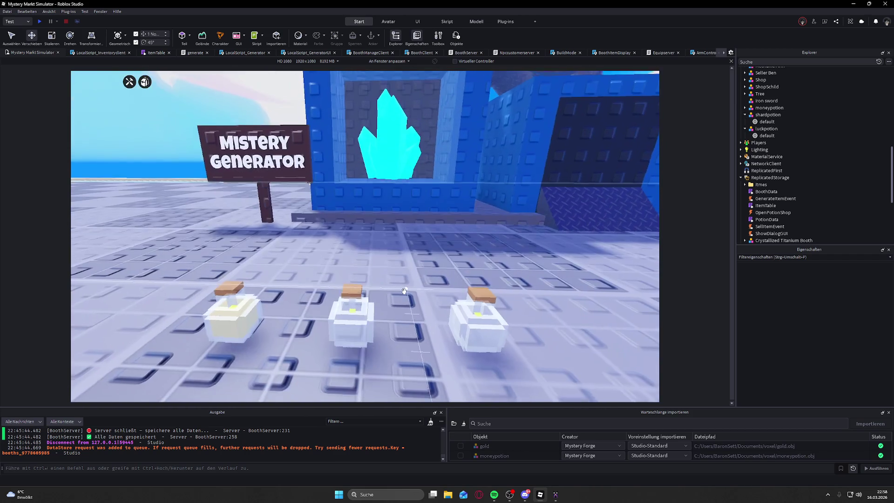
right_click(407, 318)
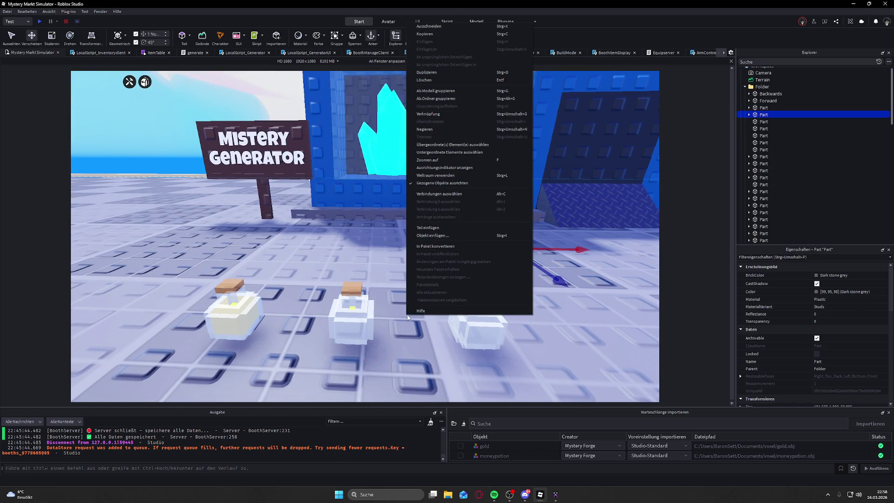
- Queue shard.obj and luck.obj for import through Datei > Importieren
left_click(8, 11)
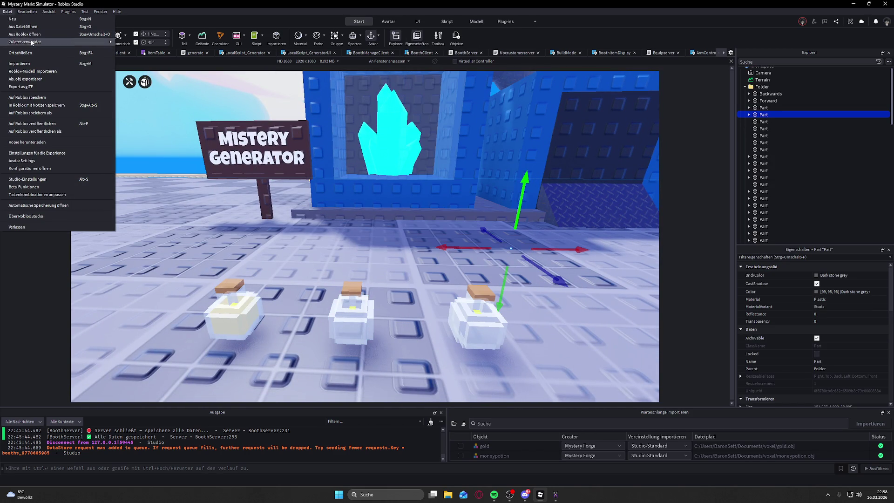
left_click(62, 72)
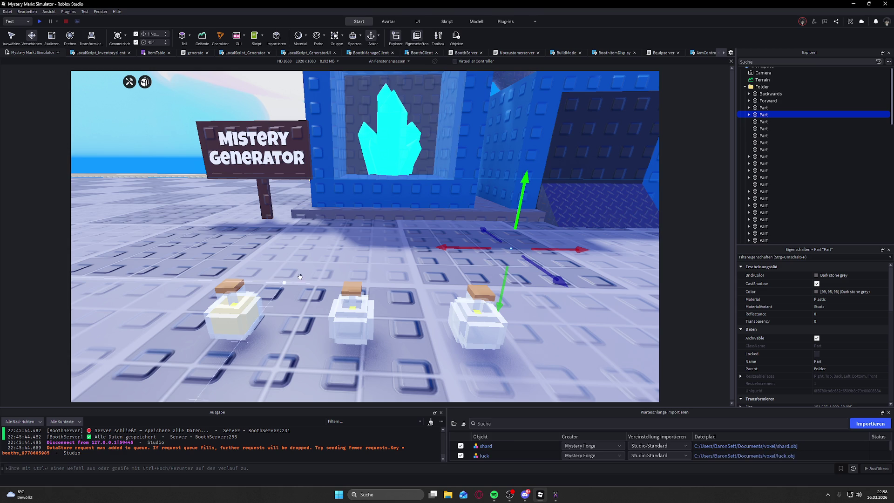
scroll("down", 3)
key("d")
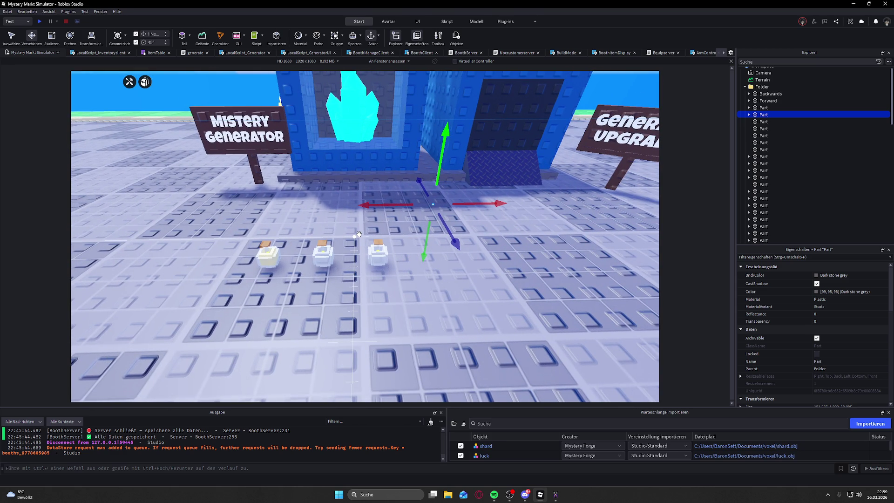
left_click(343, 212)
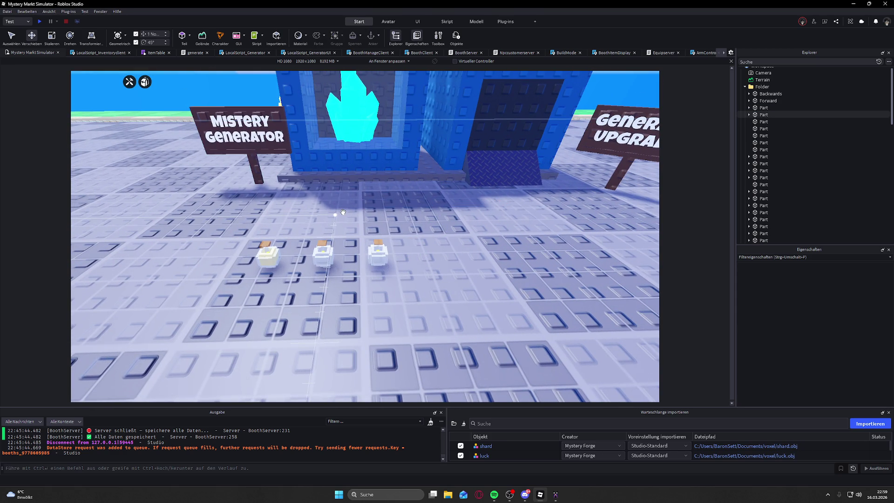
left_click(859, 425)
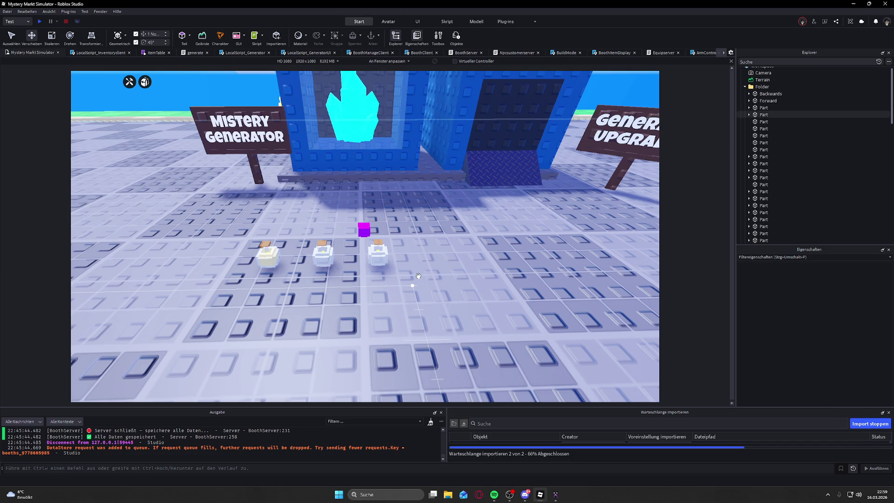
- Move the imported shard left and along Z toward the middle potion bottle
left_click(364, 228)
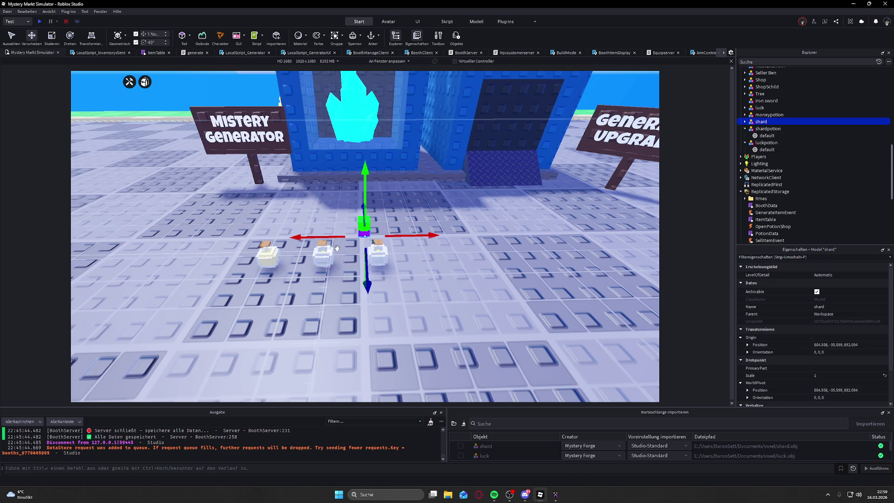
left_click(329, 252)
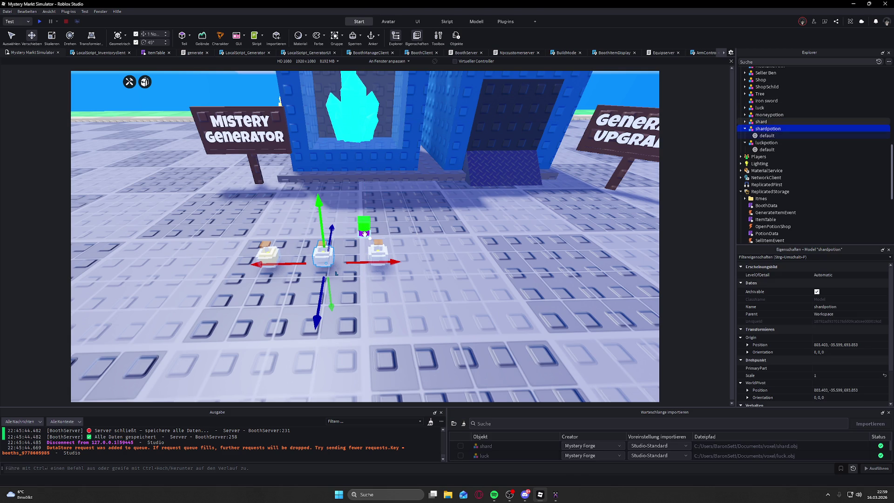
left_click(342, 238)
left_click_drag(341, 239, 303, 239)
left_click_drag(333, 264, 318, 300)
scroll("down", 3)
scroll("up", 3)
scroll("down", 3)
scroll("up", 3)
scroll("down", 3)
scroll("up", 3)
scroll("down", 3)
scroll("up", 3)
- Fine-tune the shard's X, Z and height so it sits inside the middle bottle
right_click(336, 266)
right_click(336, 266)
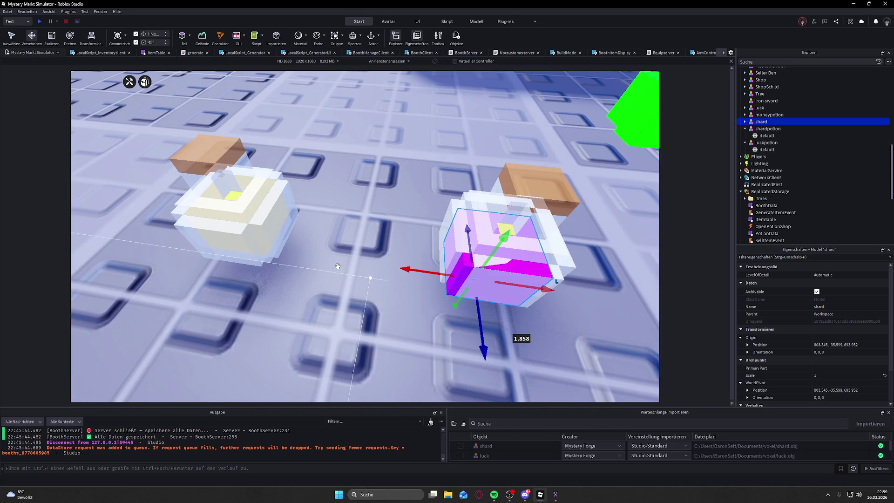
left_click_drag(516, 290, 526, 288)
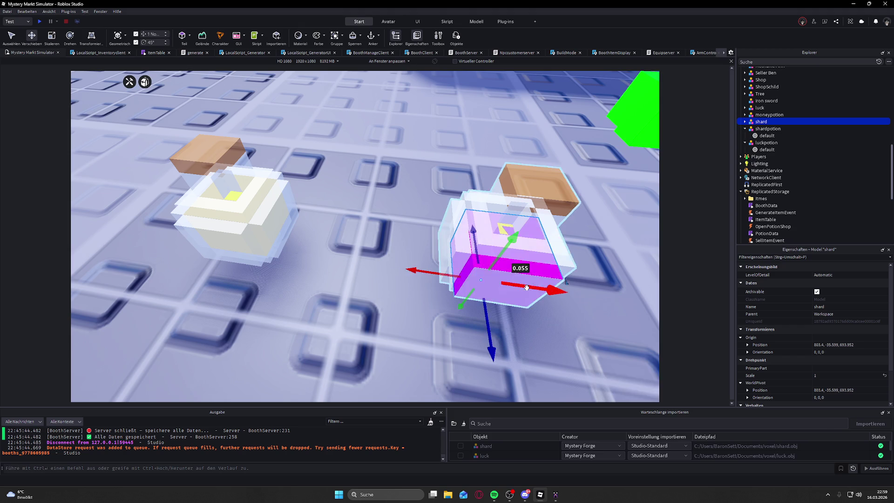
right_click(530, 285)
left_click_drag(398, 299, 374, 295)
right_click(425, 299)
scroll("up", 3)
right_click(459, 297)
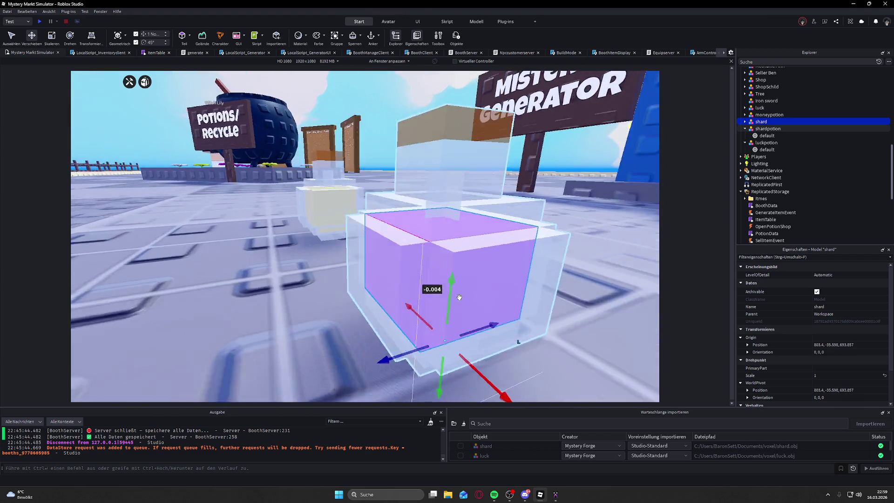
left_click_drag(496, 285, 494, 288)
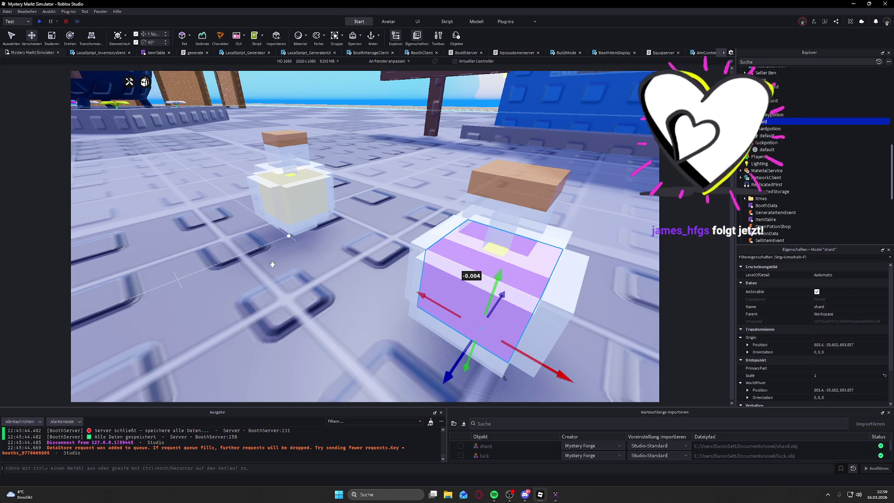
scroll("down", 3)
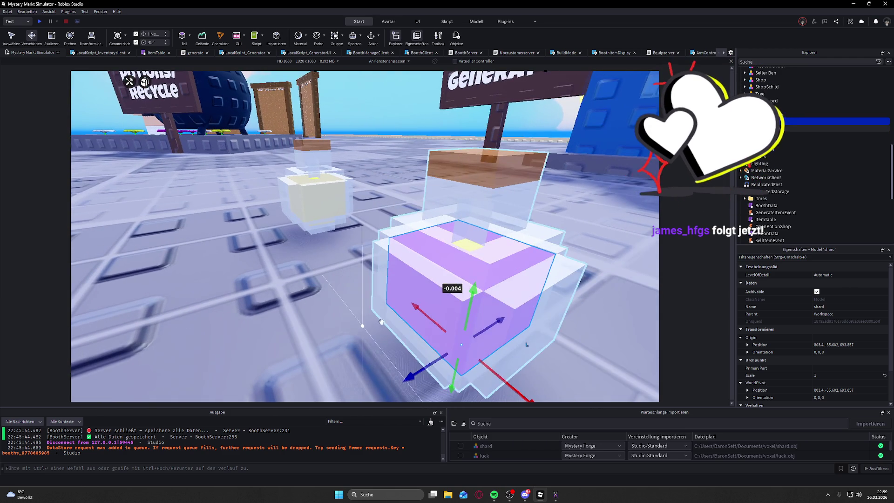
left_click_drag(466, 312, 378, 298)
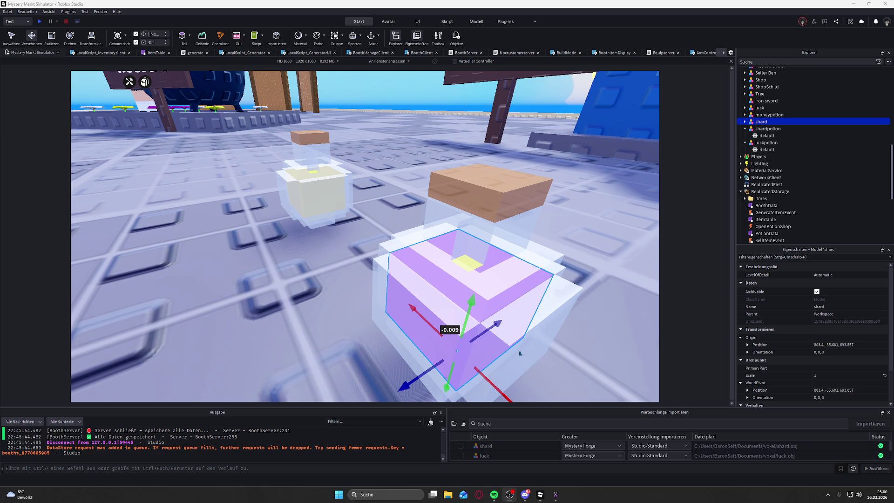
- Shift the green luck cube along Z from 692.394 to 693.772, toward the third bottle
key("s")
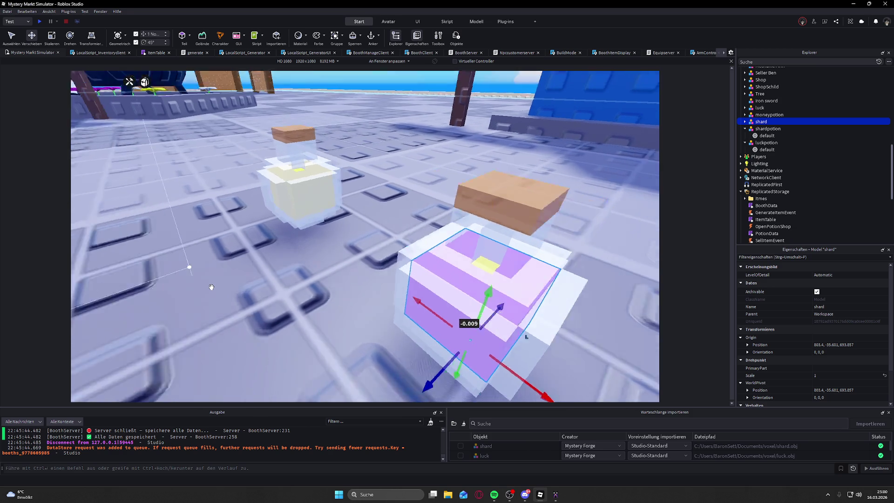
key("s")
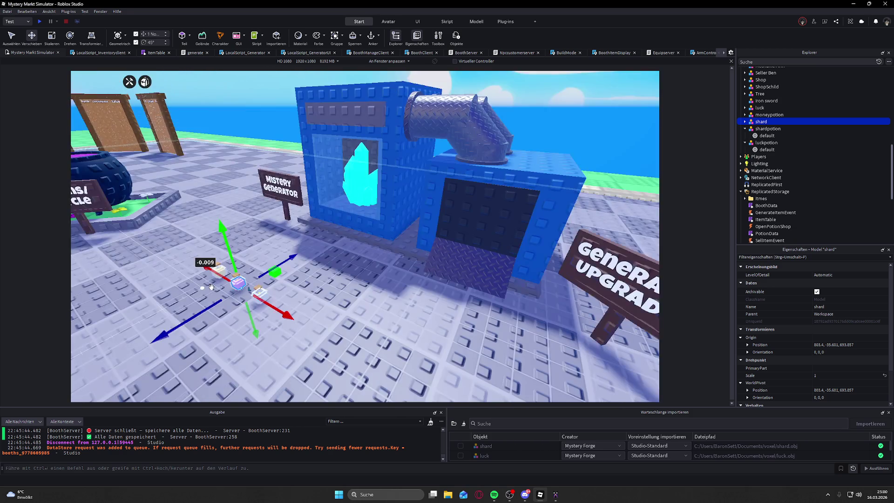
key("w")
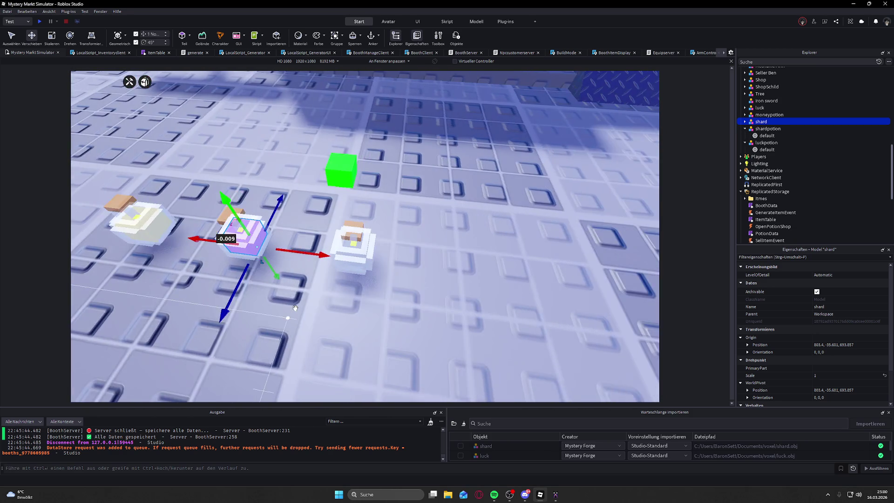
key("d")
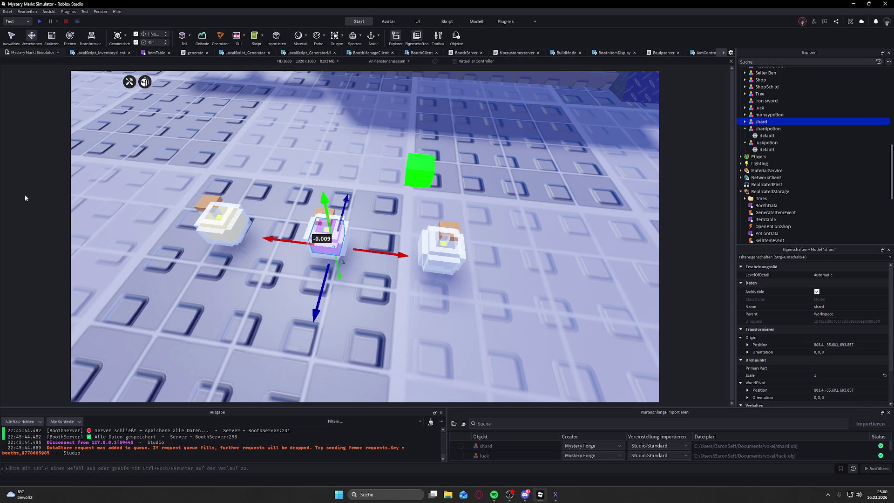
key("a")
key("d")
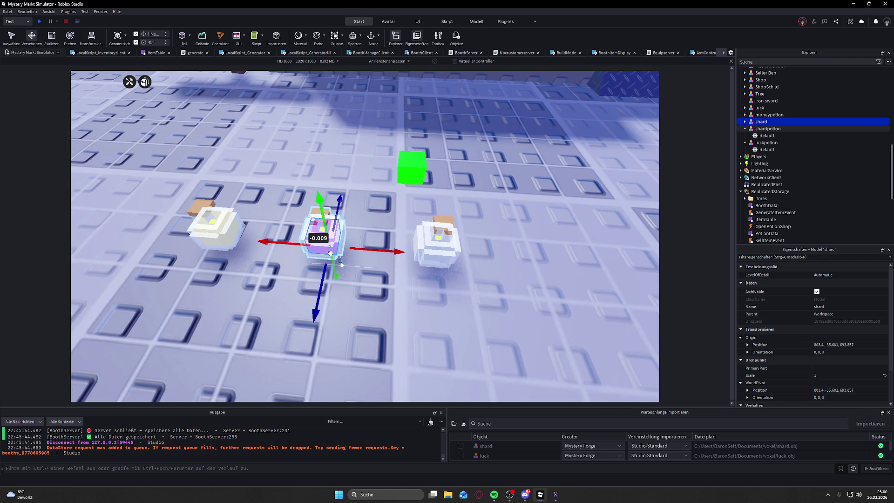
scroll("up", 3)
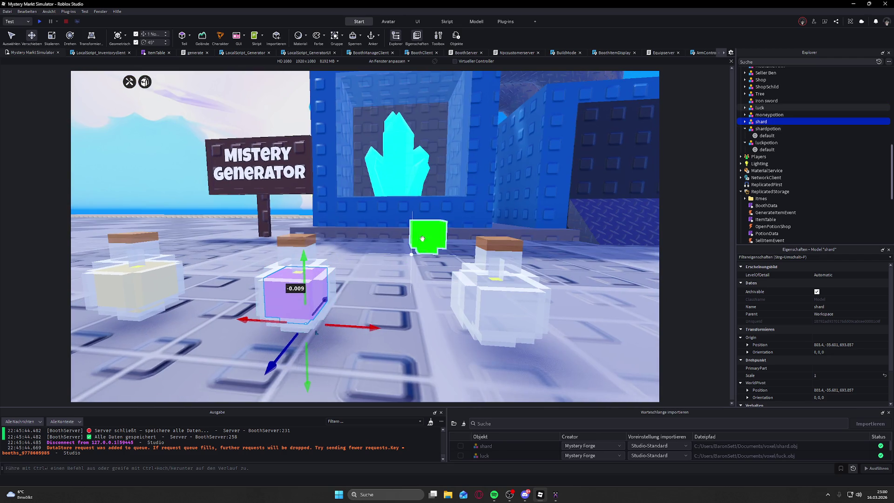
left_click(422, 239)
key("f")
left_click_drag(335, 268, 286, 268)
left_click(337, 261)
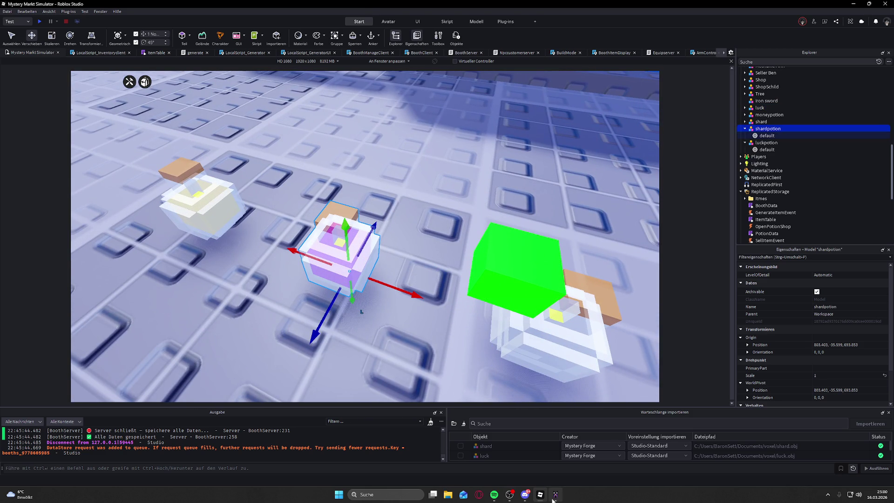
left_click(554, 498)
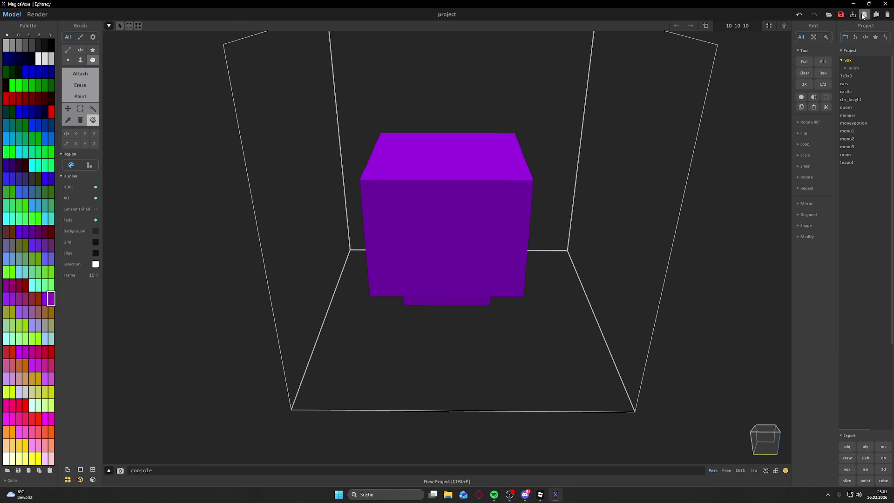
- Save the current purple cube model and open the moneypotion project instead
left_click(828, 14)
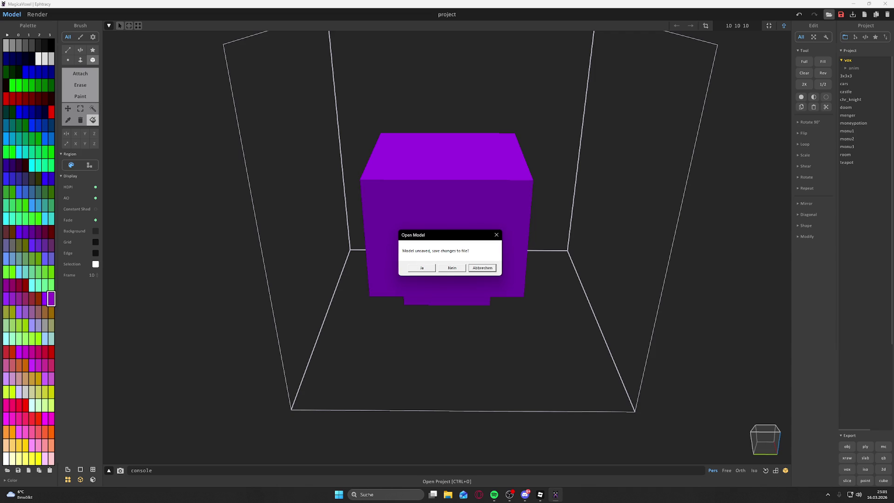
left_click(422, 267)
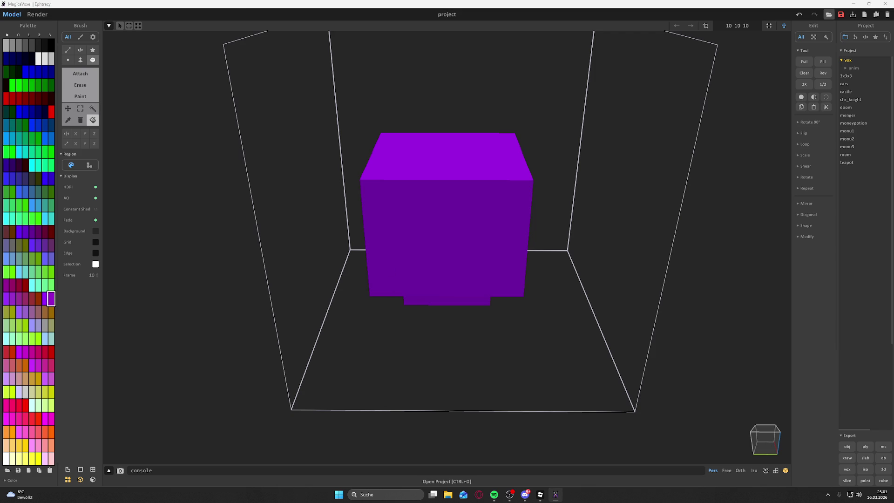
key("Return")
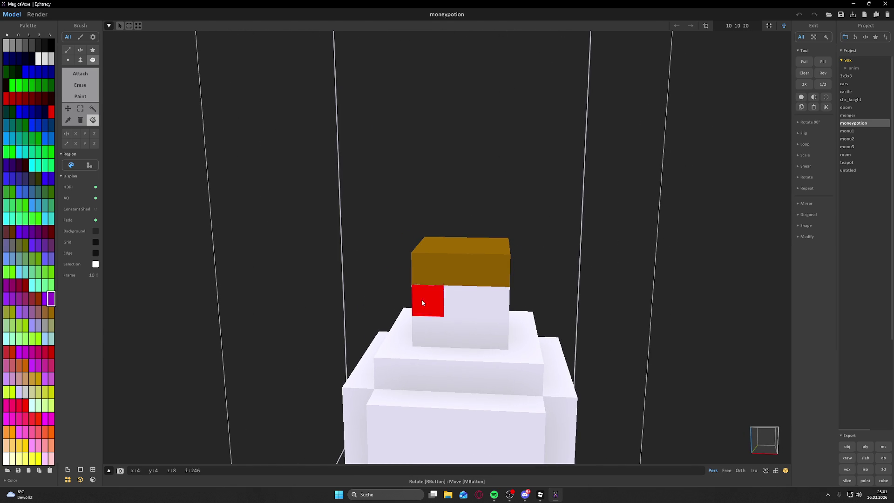
- Erase the brown cap and all yellow liquid voxels from the moneypotion bottle
key("e")
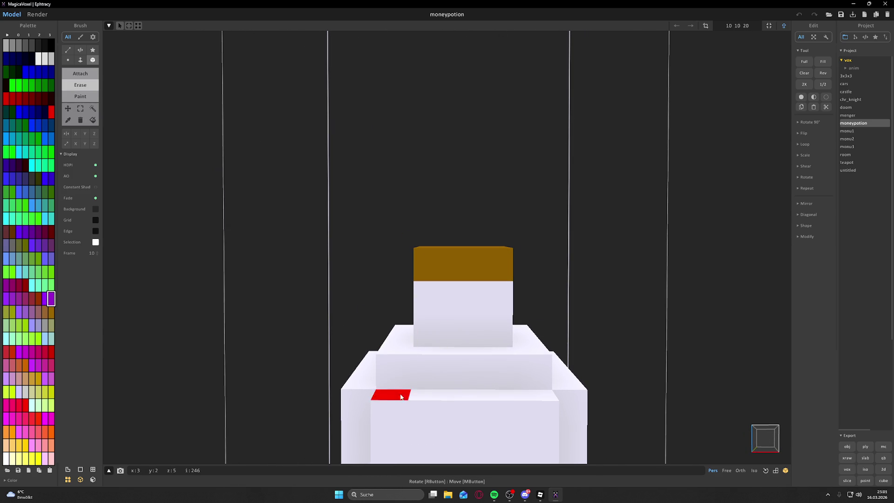
left_click_drag(403, 381, 468, 355)
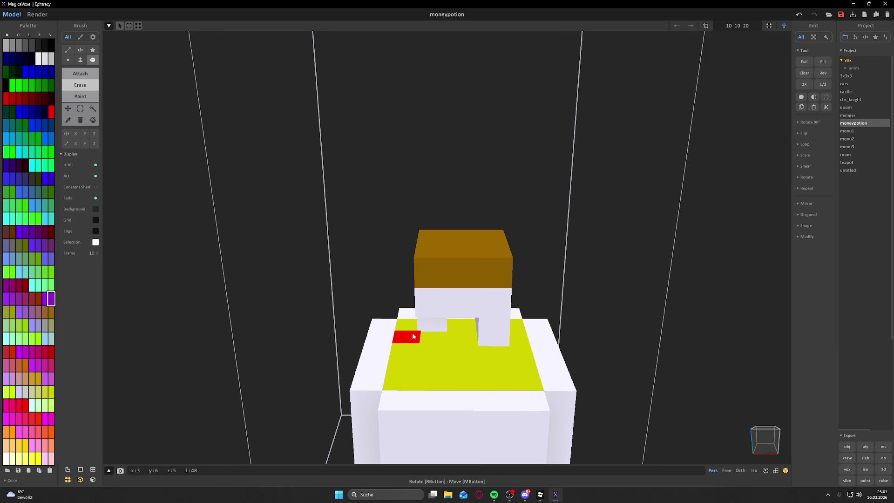
left_click(460, 371)
left_click_drag(410, 356, 425, 383)
left_click_drag(439, 353, 461, 255)
left_click(461, 255)
left_click(451, 225)
left_click_drag(467, 293, 464, 259)
left_click(465, 259)
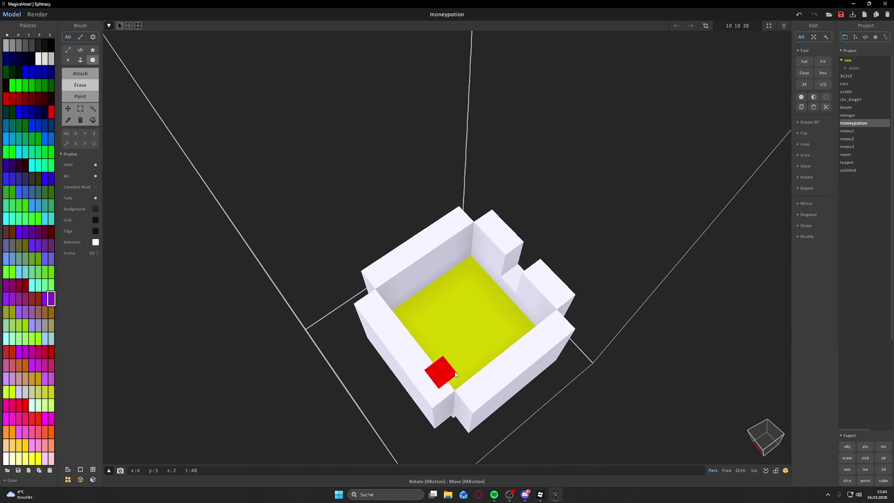
left_click_drag(455, 373, 382, 318)
left_click_drag(437, 291, 392, 315)
left_click(471, 388)
left_click_drag(410, 282, 379, 335)
left_click_drag(419, 303, 406, 376)
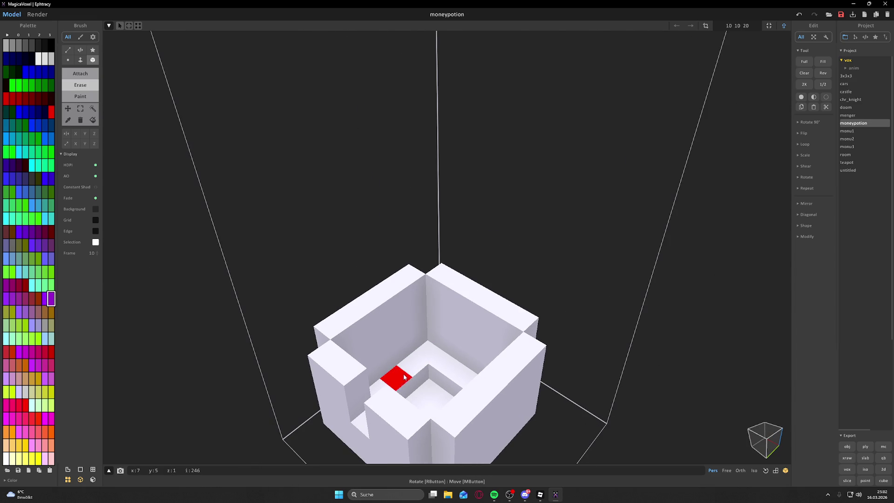
- Add white voxels to the neck column and fill the square pit on top
left_click(81, 96)
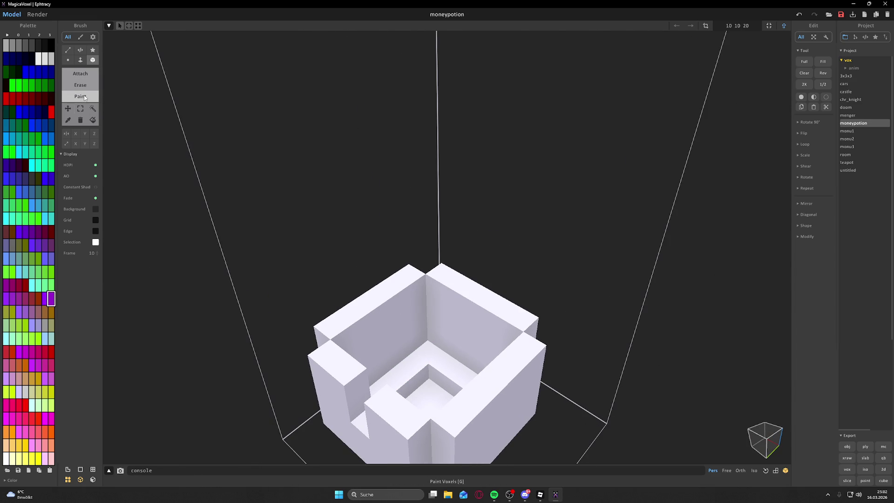
left_click(68, 119)
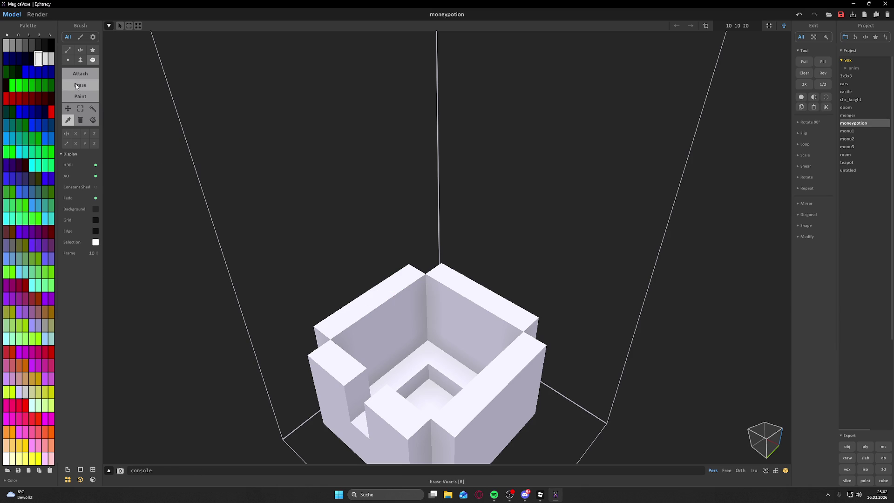
left_click(77, 74)
left_click_drag(357, 399, 353, 367)
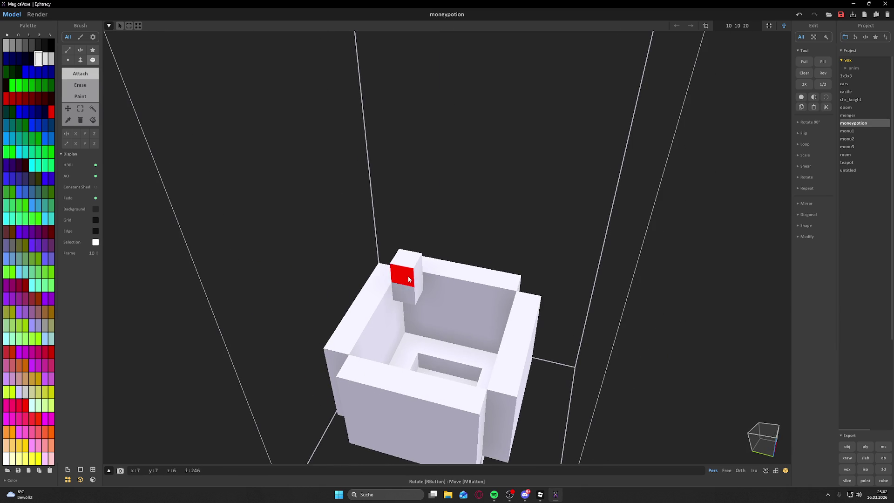
left_click(404, 277)
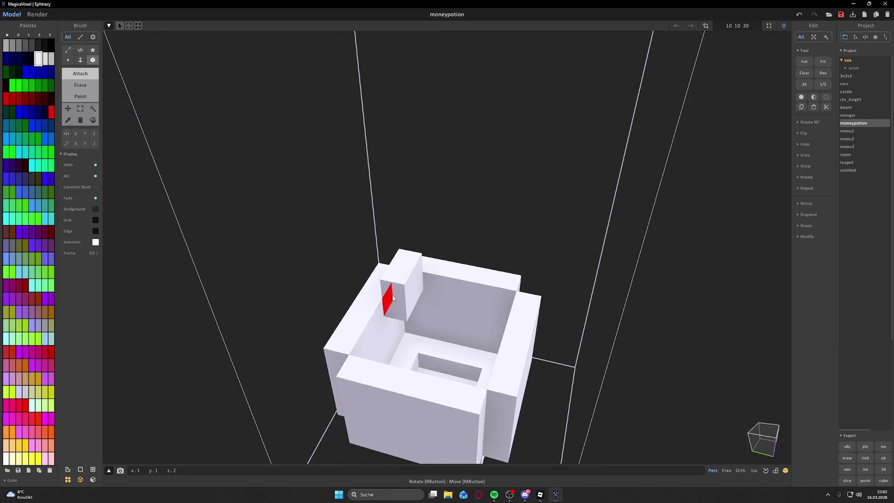
left_click_drag(370, 325, 391, 302)
left_click_drag(419, 359, 382, 330)
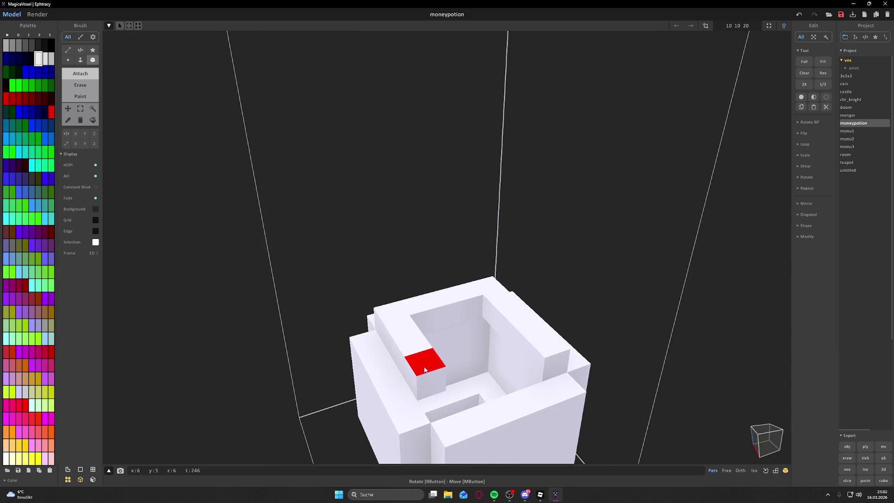
left_click_drag(495, 362, 664, 381)
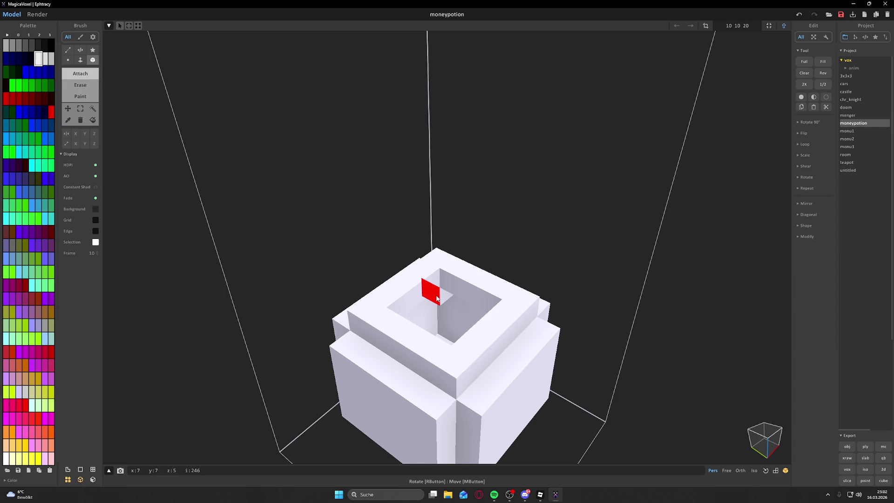
key("e")
left_click_drag(463, 305, 522, 277)
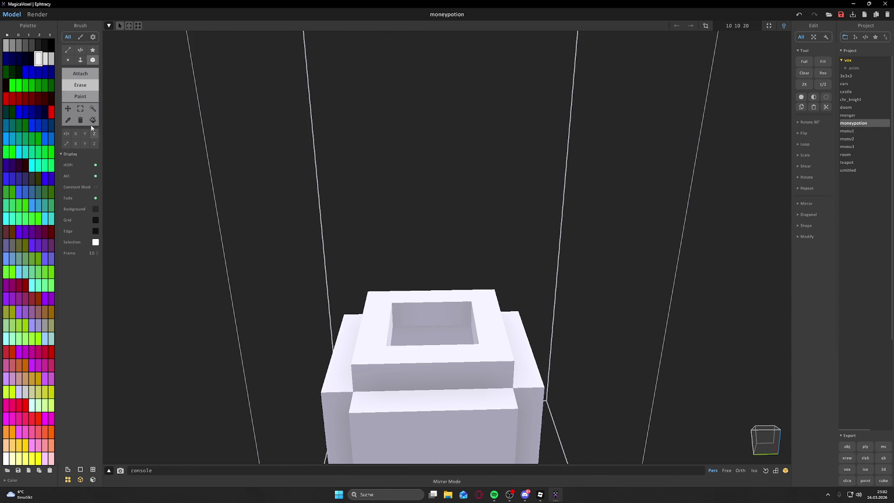
left_click(80, 73)
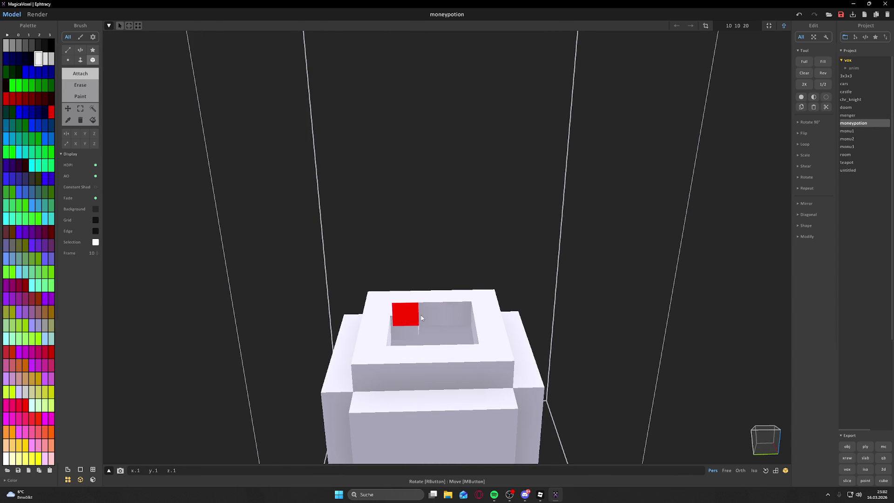
left_click(461, 326)
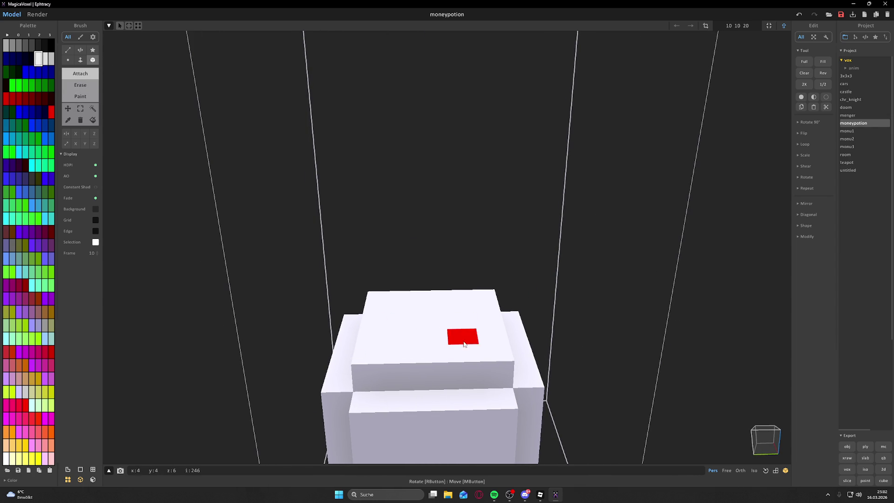
- Recut and widen the top hole, then refill it leaving a small square opening
key("e")
left_click(429, 322)
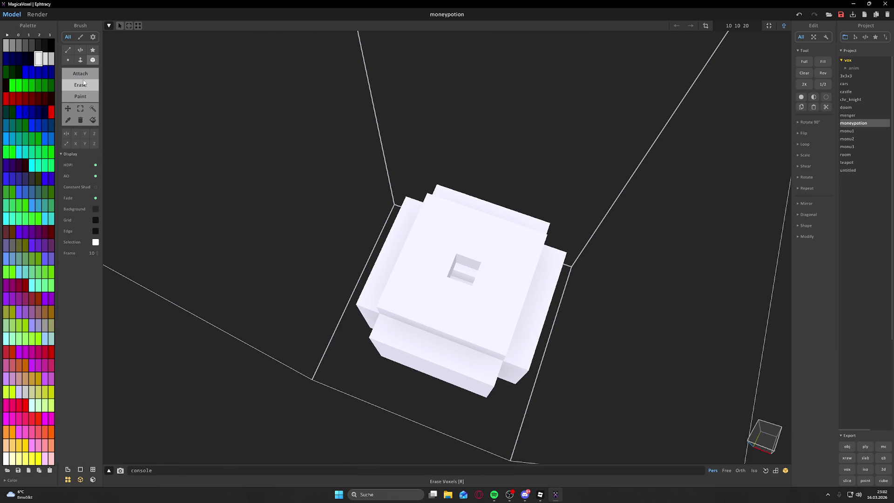
key("a")
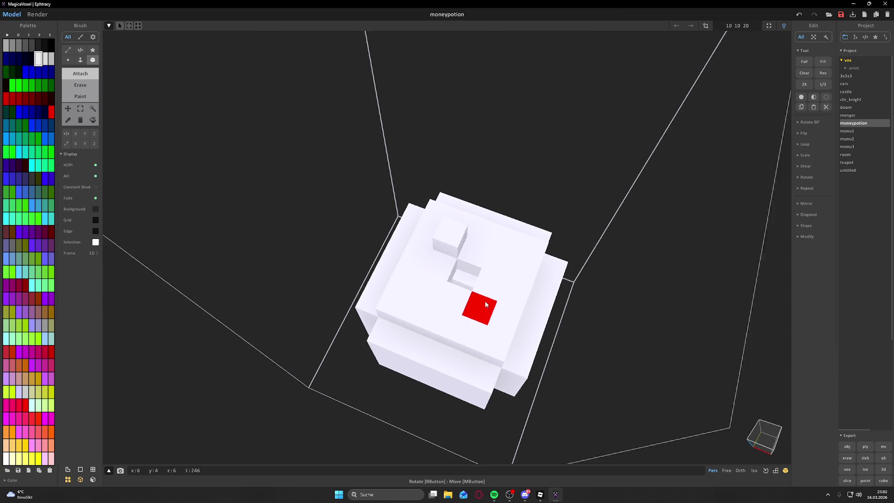
key("e")
left_click(493, 291)
left_click(438, 285)
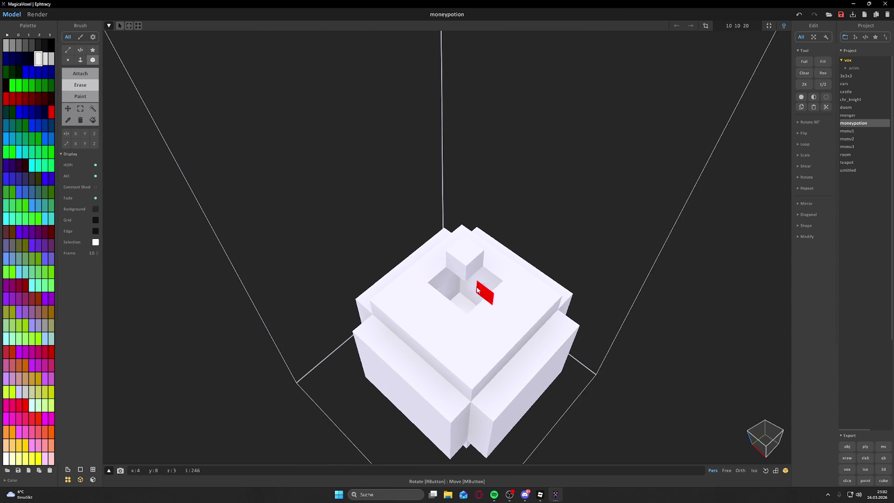
left_click_drag(437, 303, 484, 287)
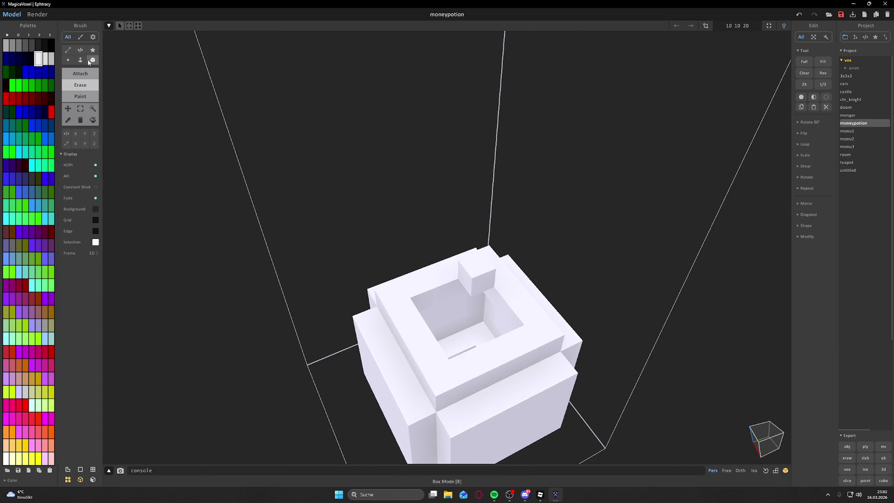
key("a")
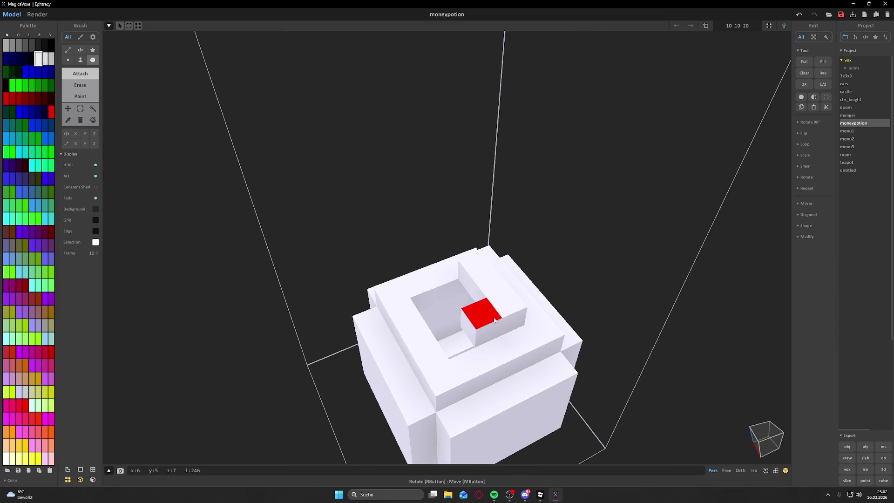
left_click_drag(479, 313, 519, 294)
left_click(423, 313)
left_click(458, 305)
left_click(448, 266)
left_click_drag(459, 303, 643, 265)
left_click(494, 289)
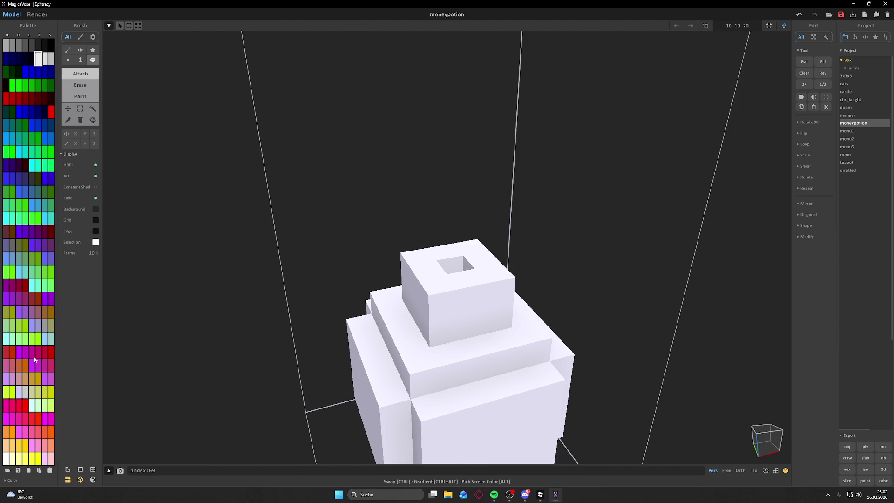
- Build a brown cork on top of the bottle's neck
left_click(50, 316)
left_click_drag(468, 247, 486, 254)
left_click_drag(469, 288, 405, 298)
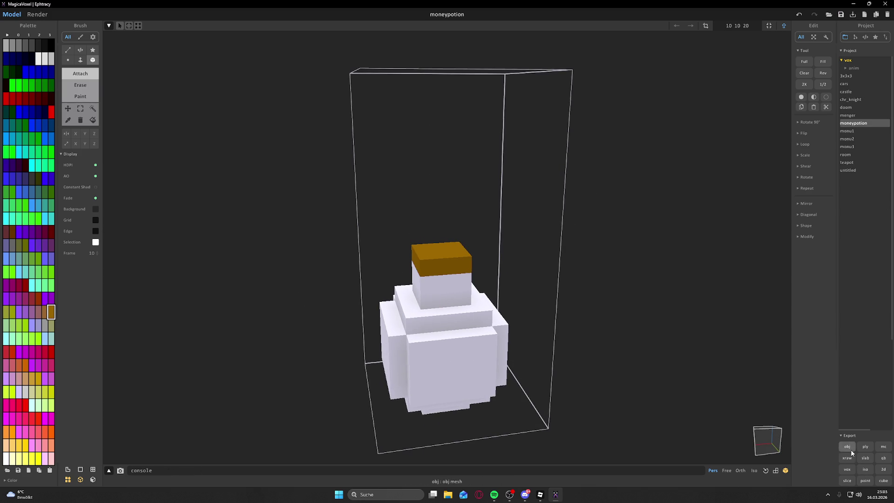
- Export the bottle as an OBJ mesh and return to Roblox Studio
left_click(850, 450)
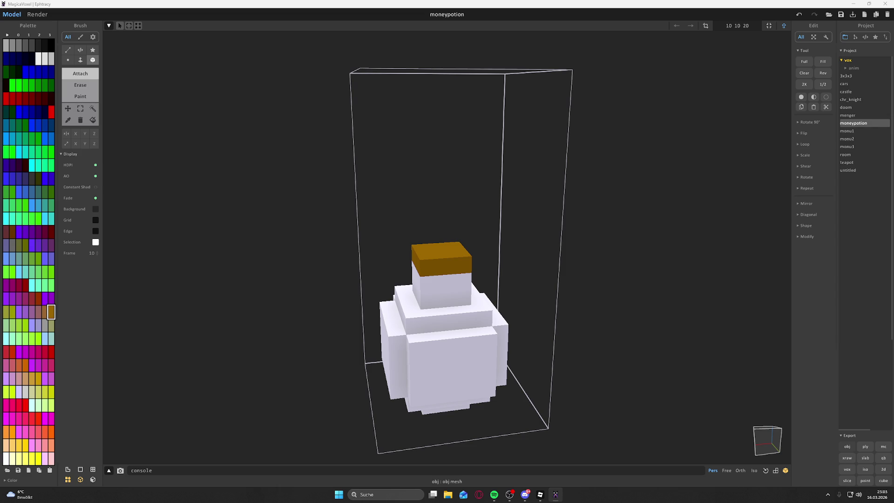
key("Return")
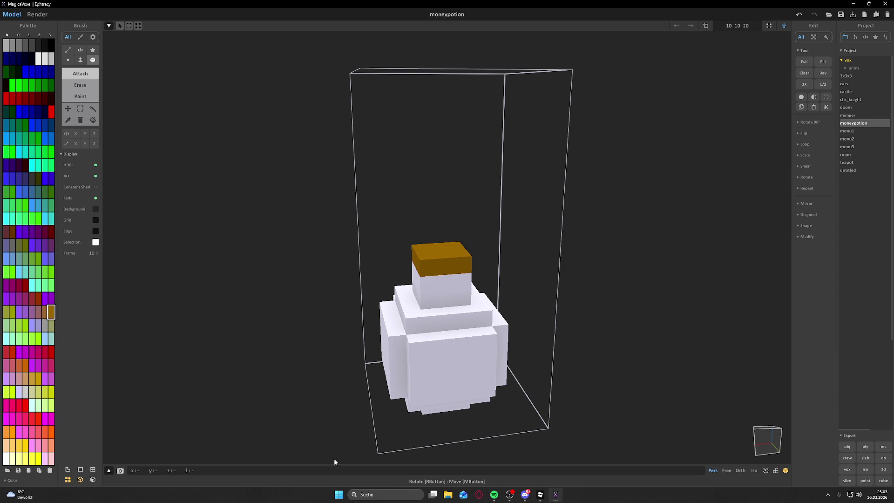
left_click(529, 499)
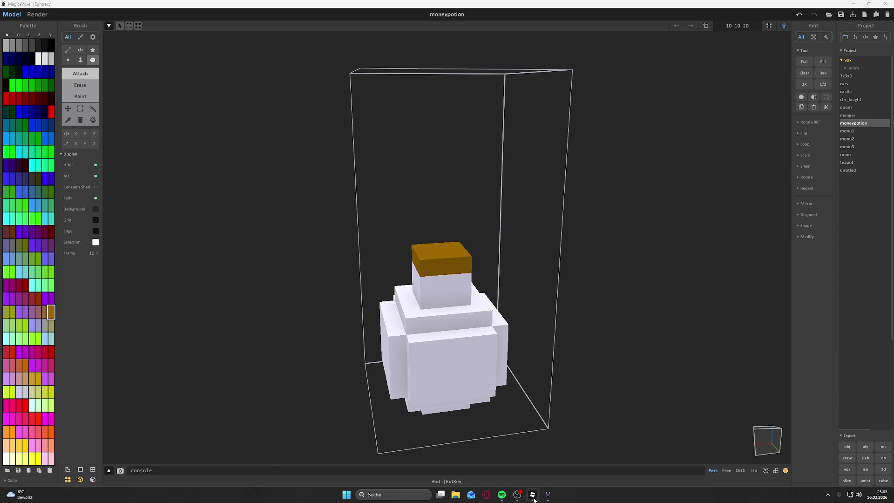
left_click(532, 495)
- Delete the shardpotion and luckpotion models from the workspace
scroll("up", 3)
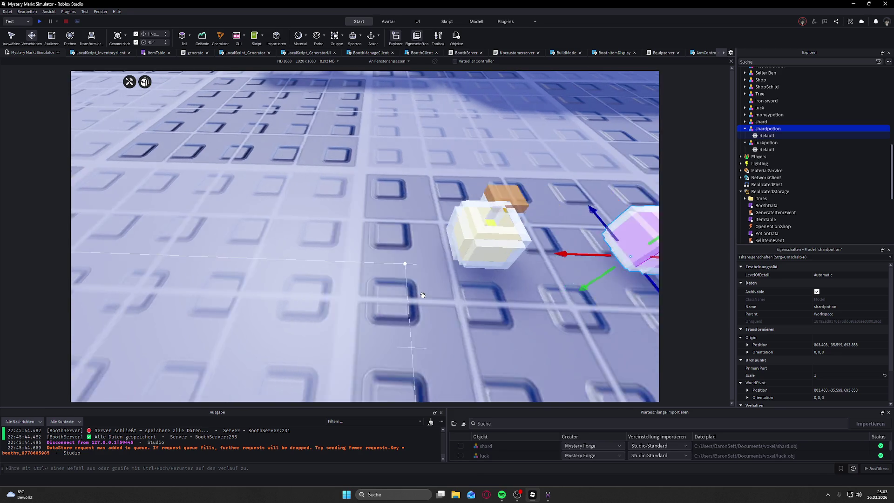
key("f")
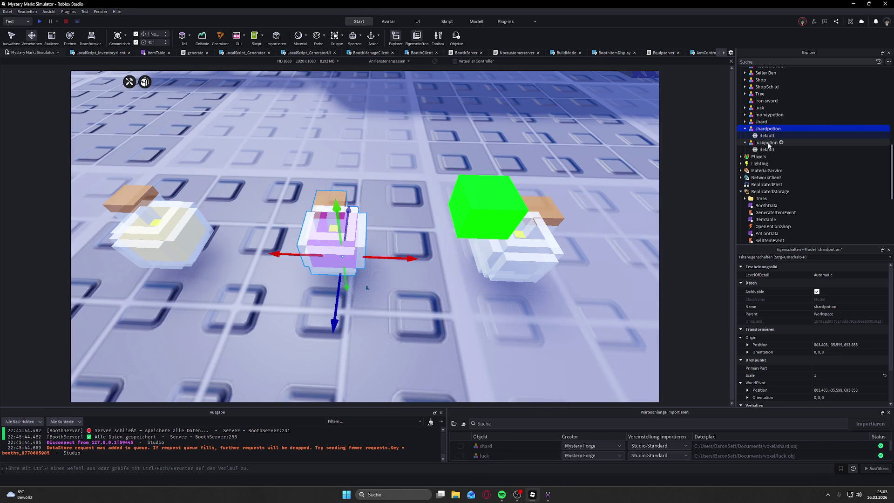
left_click(767, 142)
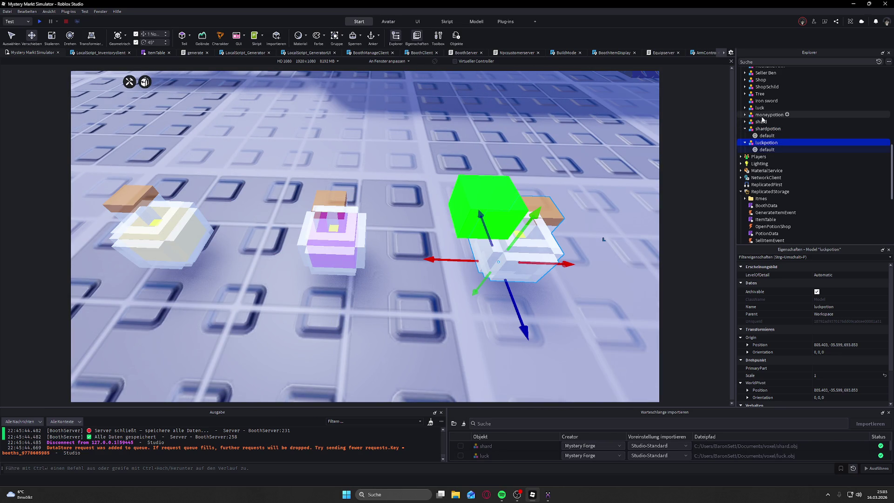
left_click(764, 129)
key("Delete")
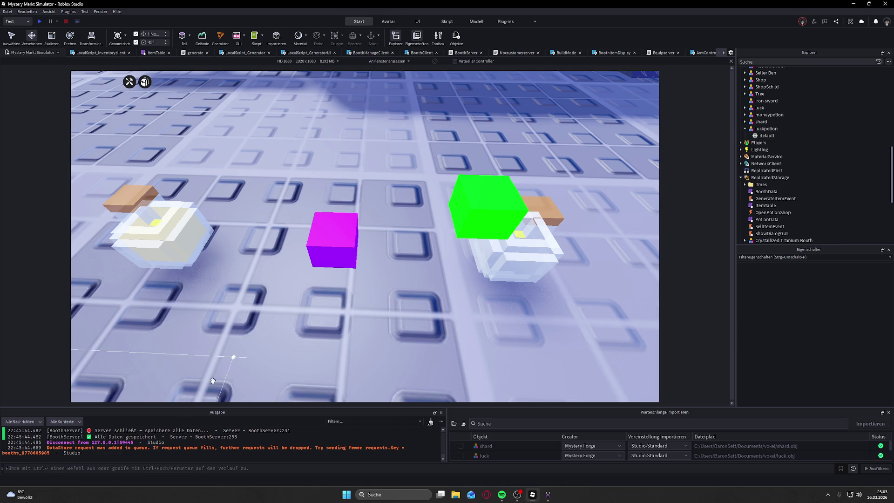
left_click(535, 262)
key("Delete")
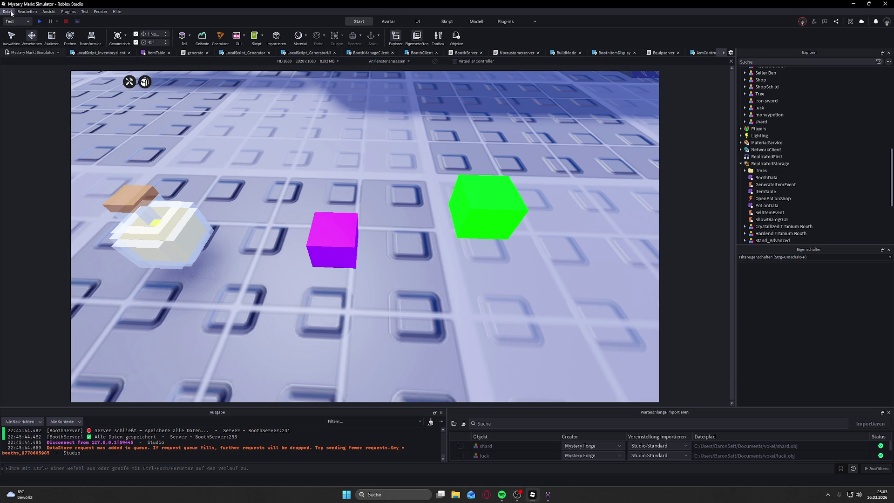
left_click(7, 12)
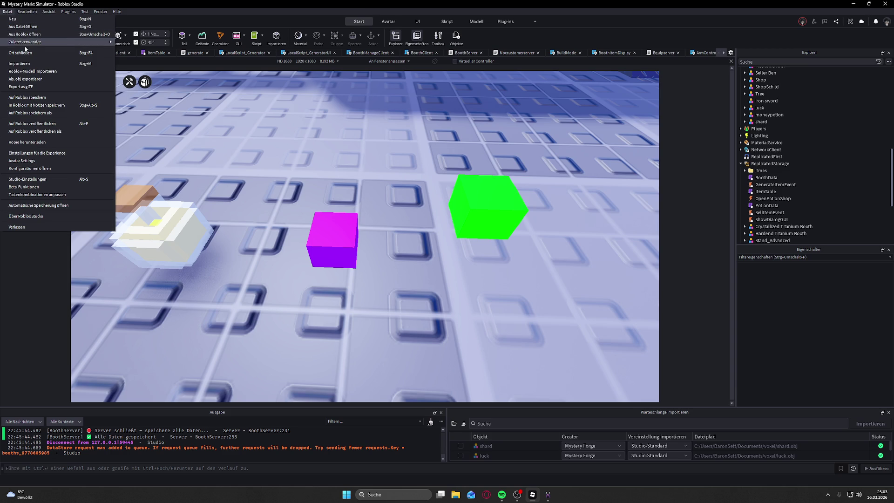
- Import moneypotion.obj through the Import preview dialog
left_click(32, 64)
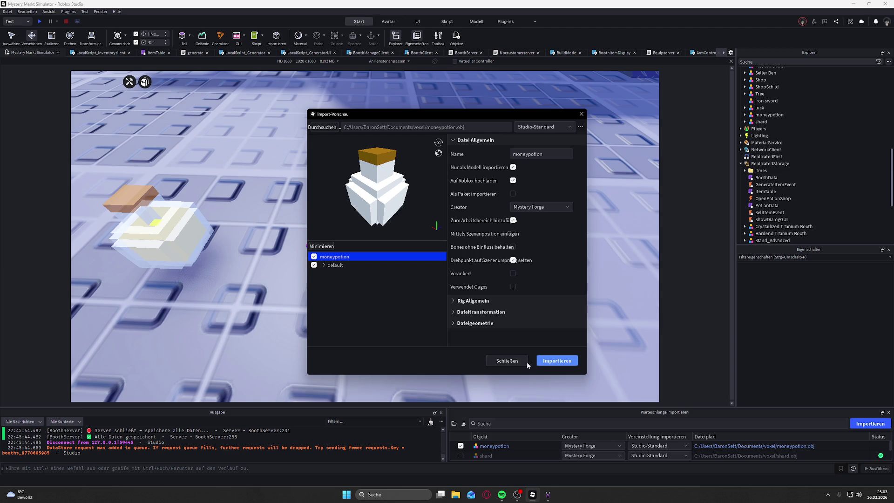
left_click(551, 361)
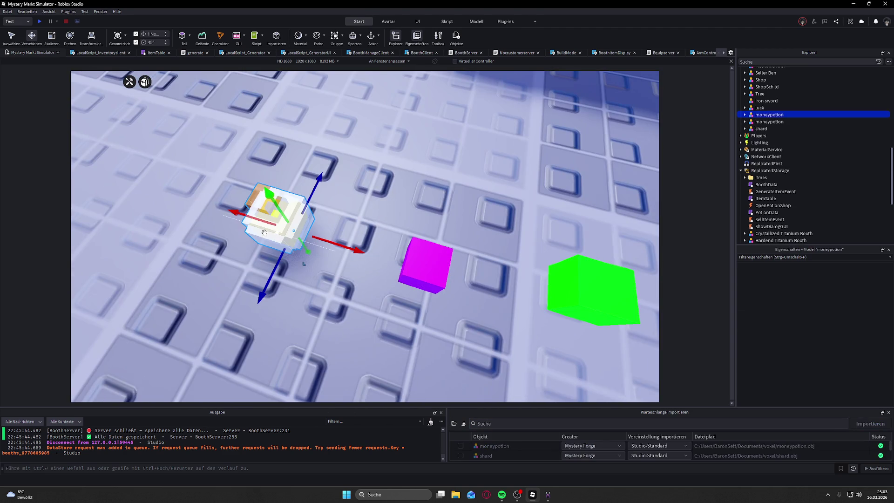
- Drag the moneypotion bottle over the magenta shard cube and nudge it sideways
left_click(744, 114)
left_click(763, 121)
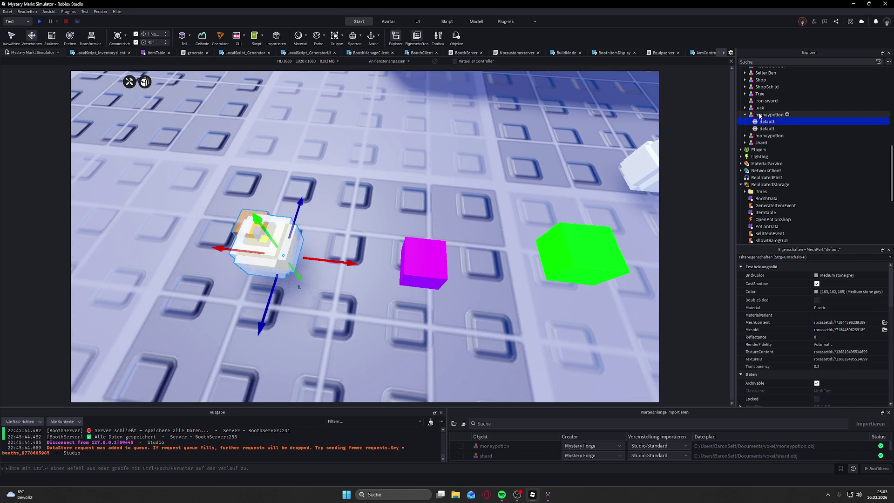
left_click(745, 115)
left_click_drag(608, 180, 394, 298)
scroll("up", 3)
scroll("up", 3)
left_click_drag(520, 389, 517, 370)
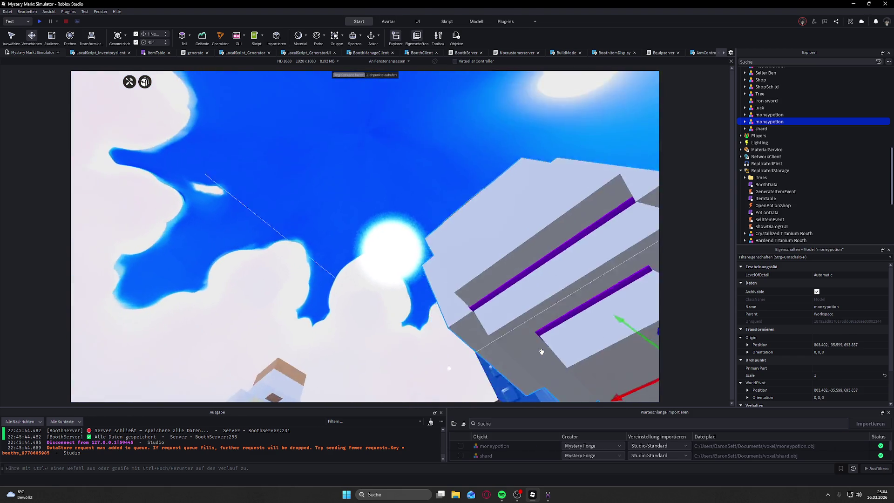
scroll("down", 3)
scroll("up", 3)
scroll("down", 3)
scroll("up", 3)
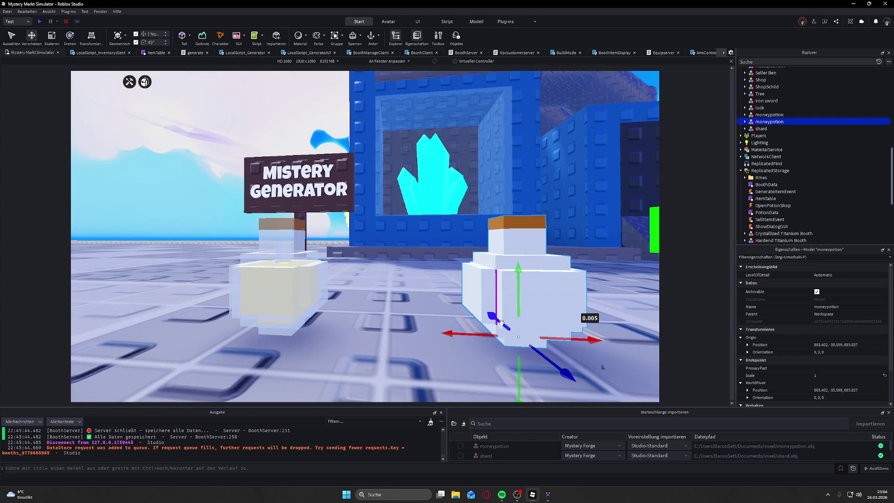
- Nudge the bottle's height and depth until it sits on the floor at Z 693.650
left_click_drag(480, 338, 479, 338)
left_click_drag(514, 307, 520, 309)
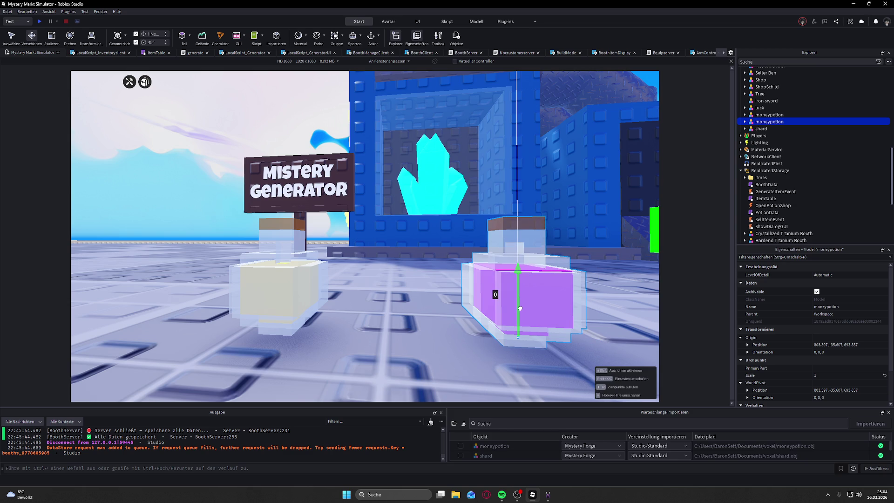
left_click_drag(520, 308, 519, 306)
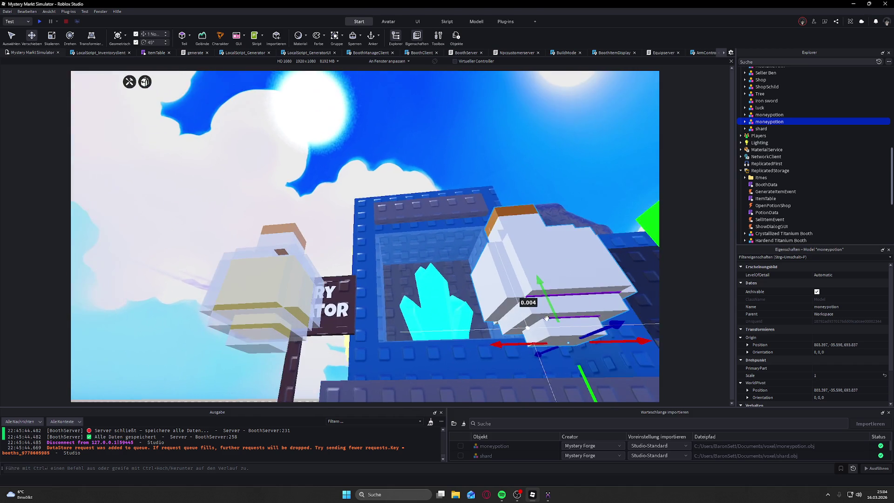
left_click_drag(586, 386, 586, 385)
left_click_drag(549, 345, 615, 372)
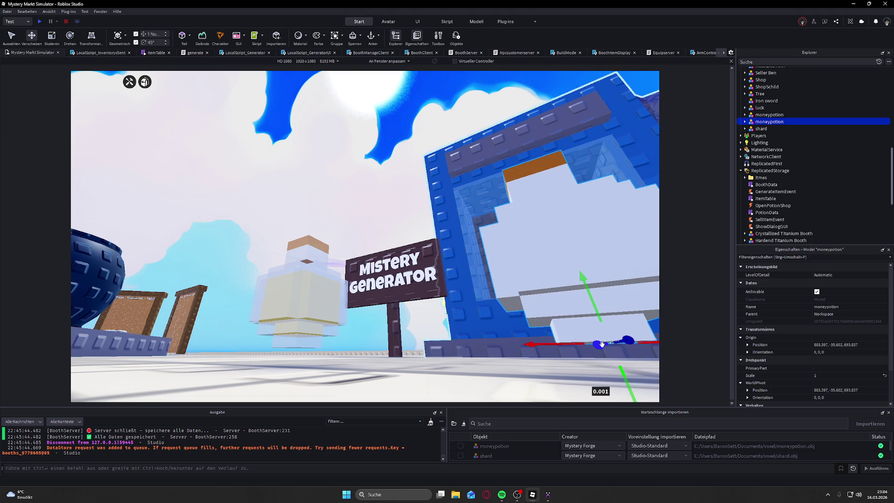
key("w")
left_click_drag(547, 356, 545, 358)
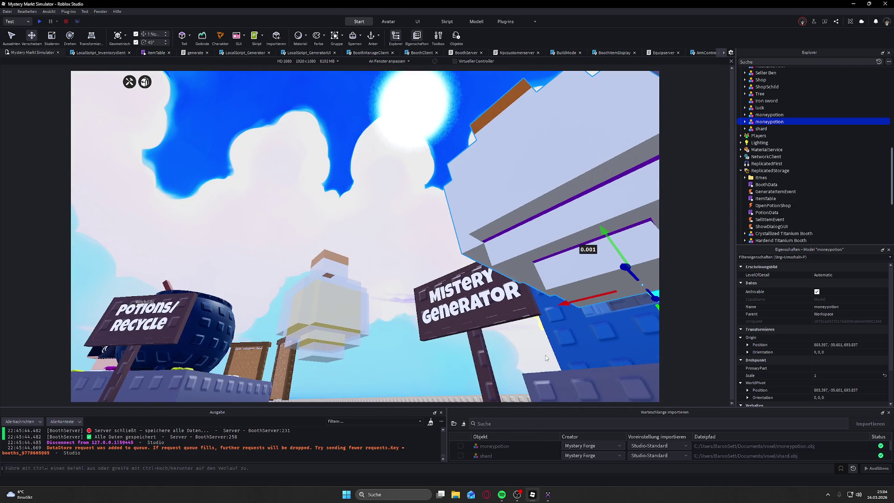
left_click_drag(496, 342, 580, 341)
left_click_drag(485, 393, 476, 394)
scroll("down", 3)
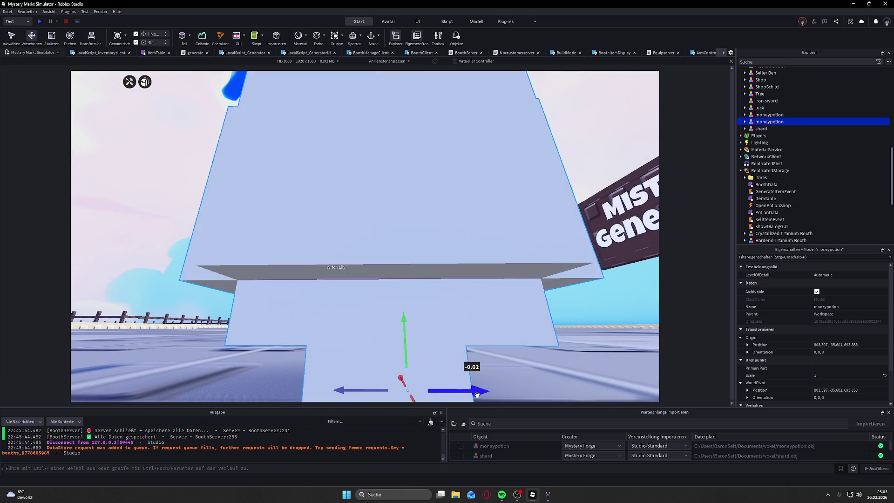
key("f")
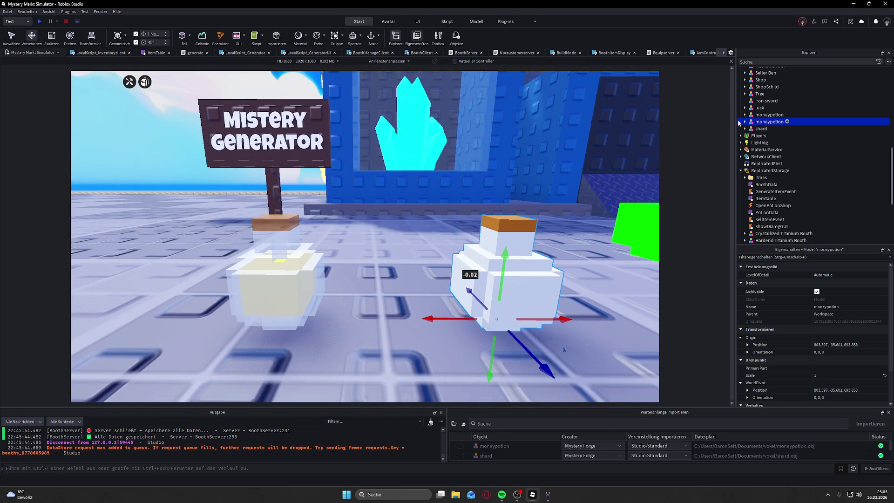
- Rename the moneypotion model to shardpotion
left_click(744, 122)
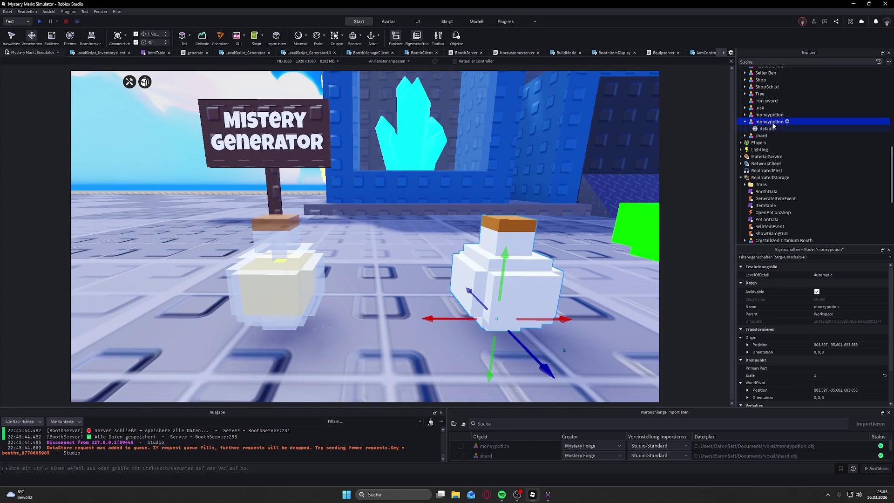
right_click(780, 123)
left_click(806, 157)
type("s")
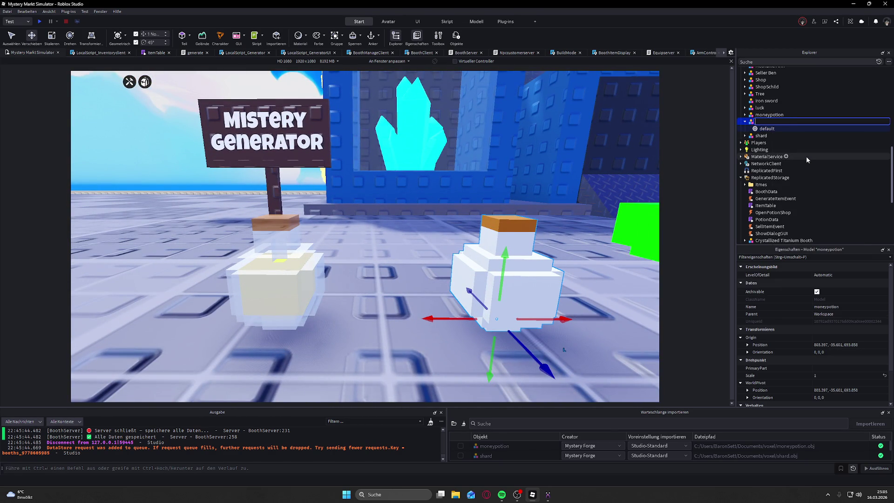
type("hardpotio")
type("n")
key("Return")
- Move the shard MeshPart into shardpotion and delete the empty shard model
left_click(770, 129)
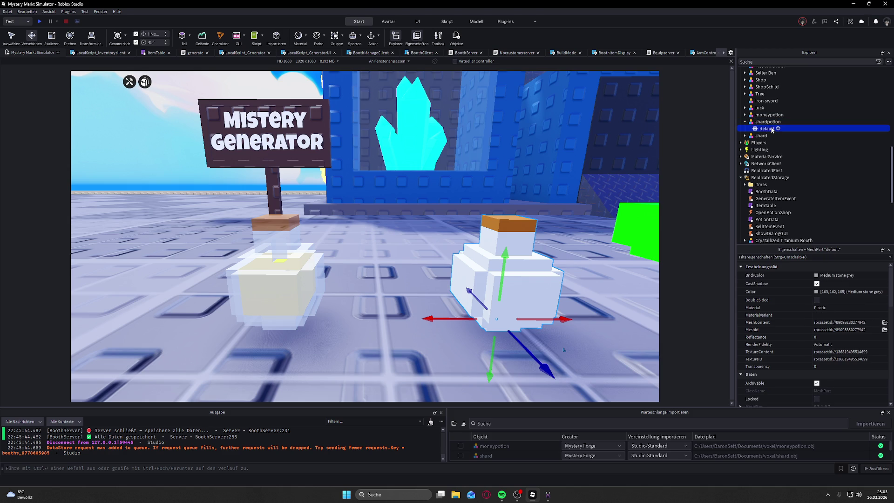
left_click(751, 136)
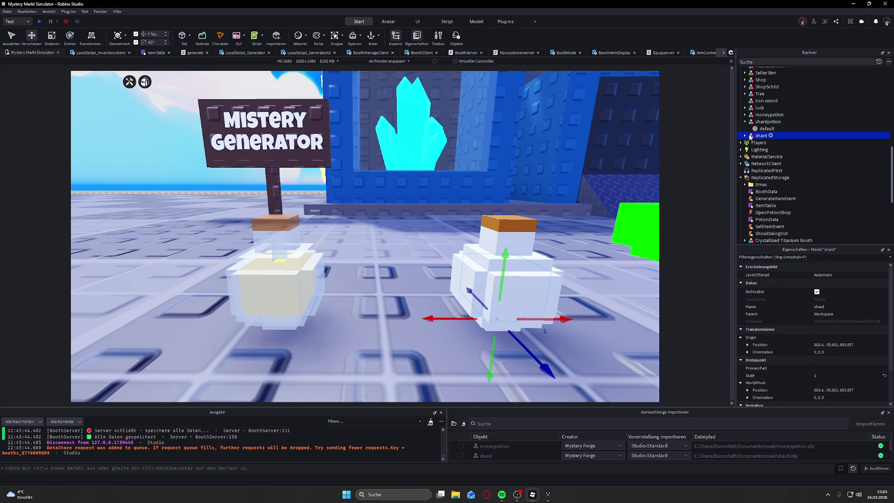
left_click(745, 136)
left_click_drag(766, 142, 766, 133)
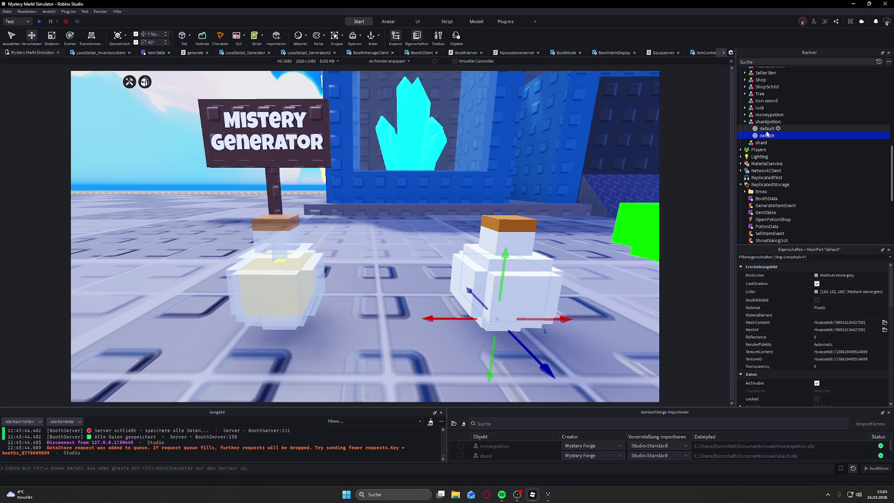
left_click(761, 143)
key("Delete")
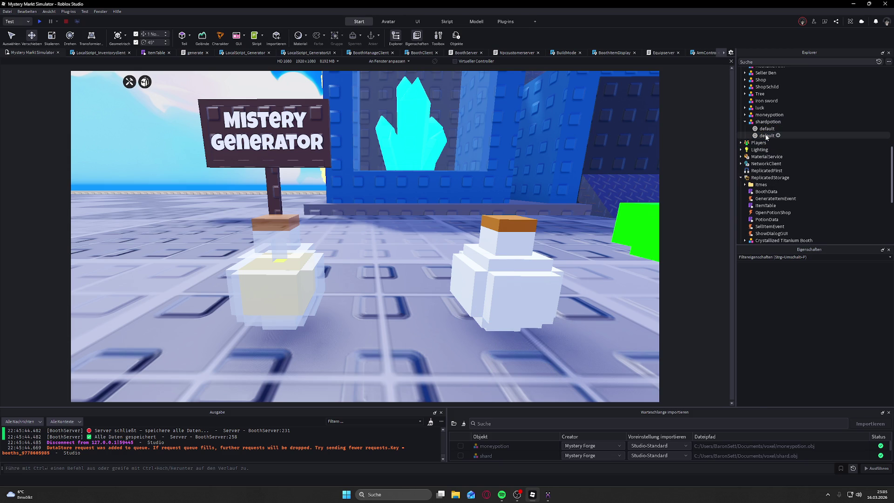
left_click(766, 135)
left_click(767, 129)
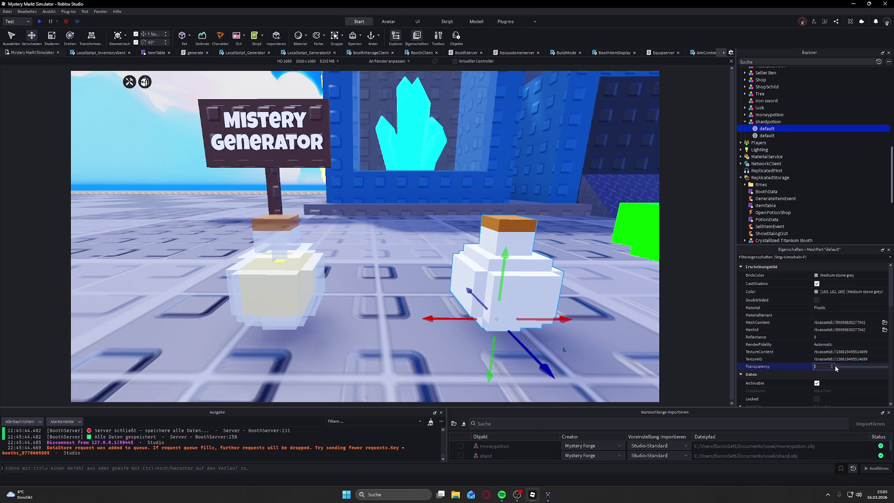
- Set the purple shardpotion glass mesh's Transparency to 0.45
left_click(840, 368)
key("ctrl+z")
left_click_drag(841, 369, 852, 368)
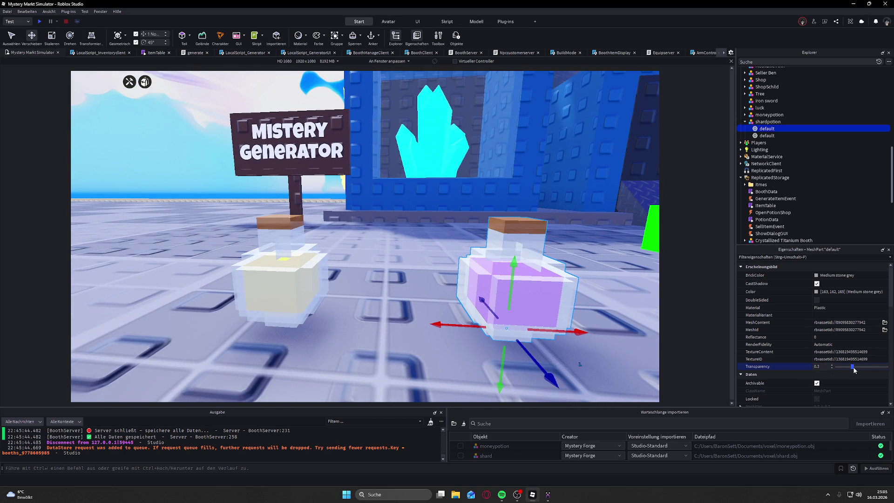
left_click_drag(859, 370, 861, 369)
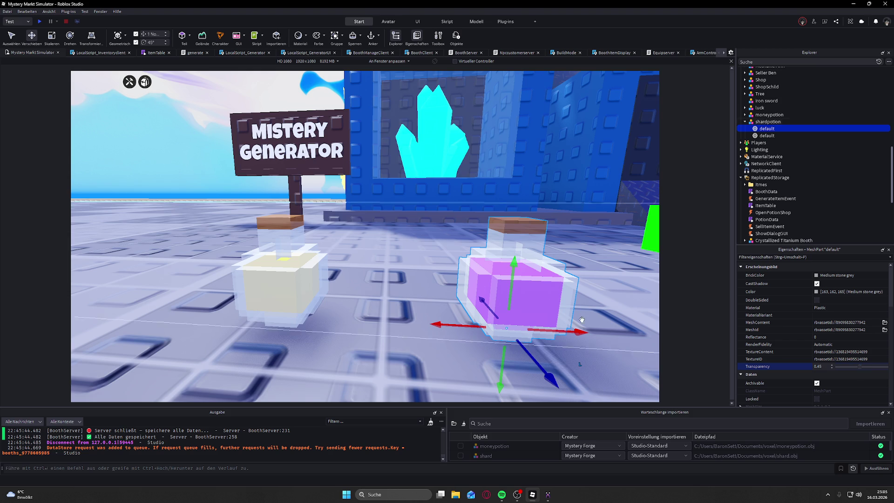
- Select the yellow moneypotion's glass mesh and set its Transparency to 0.45 as well
left_click(179, 147)
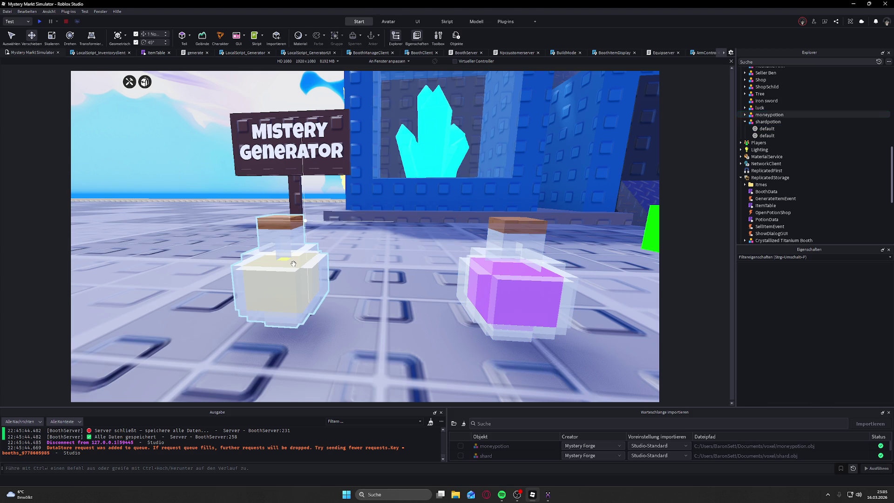
left_click(293, 264)
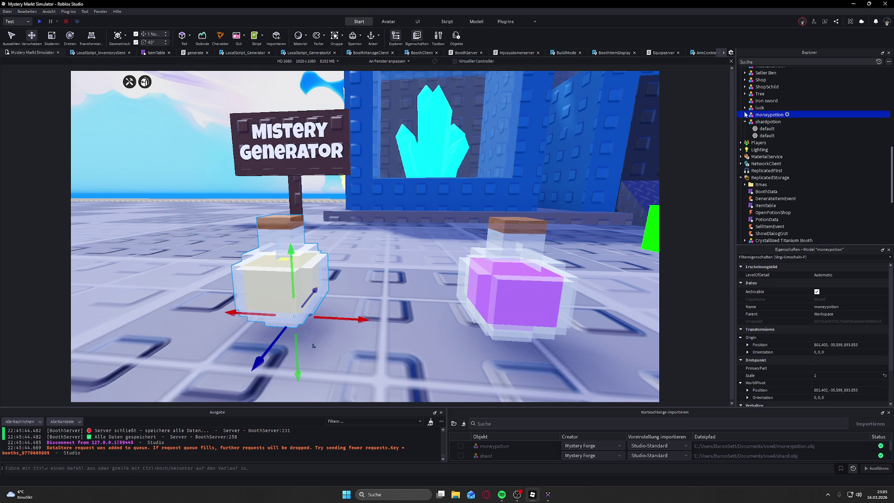
left_click(745, 114)
left_click(766, 122)
left_click(843, 366)
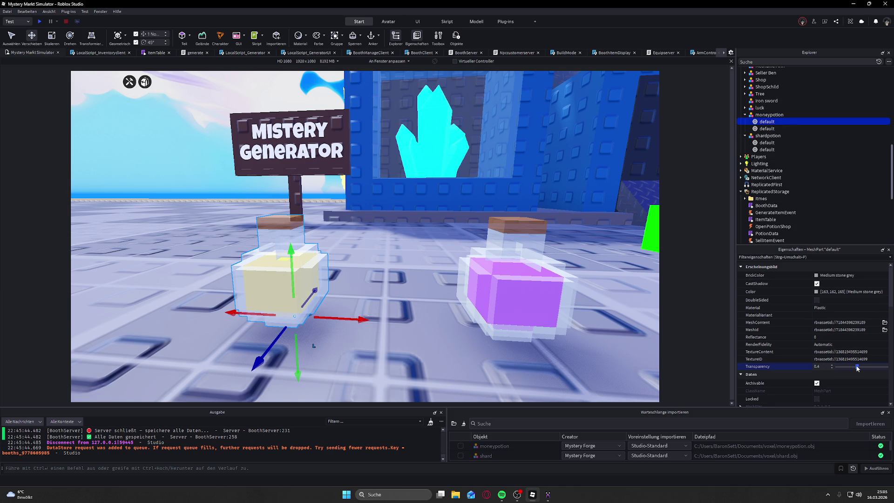
left_click(764, 143)
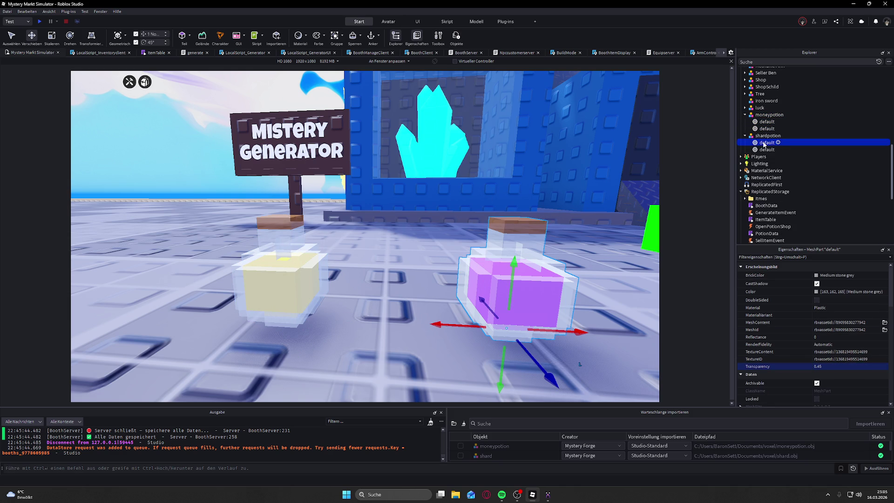
left_click(766, 121)
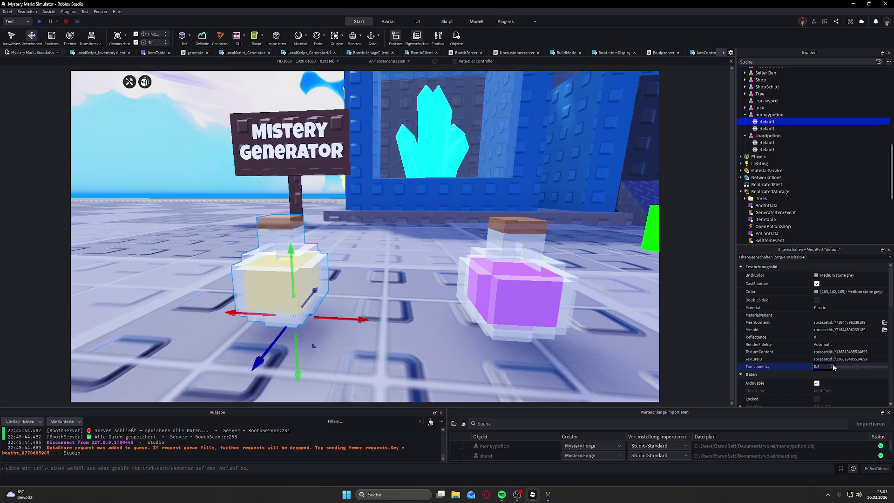
scroll("down", 3)
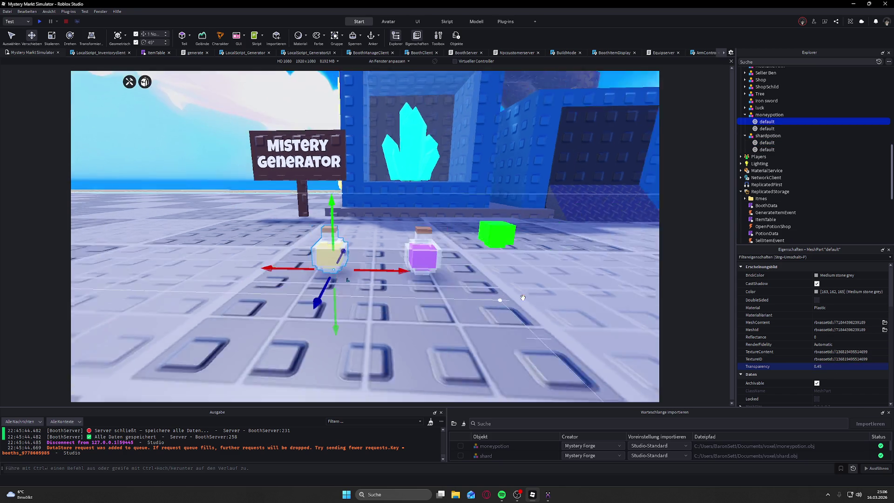
- Move a copy of the purple potion one stud right and delete its purple liquid mesh
left_click(228, 108)
scroll("up", 3)
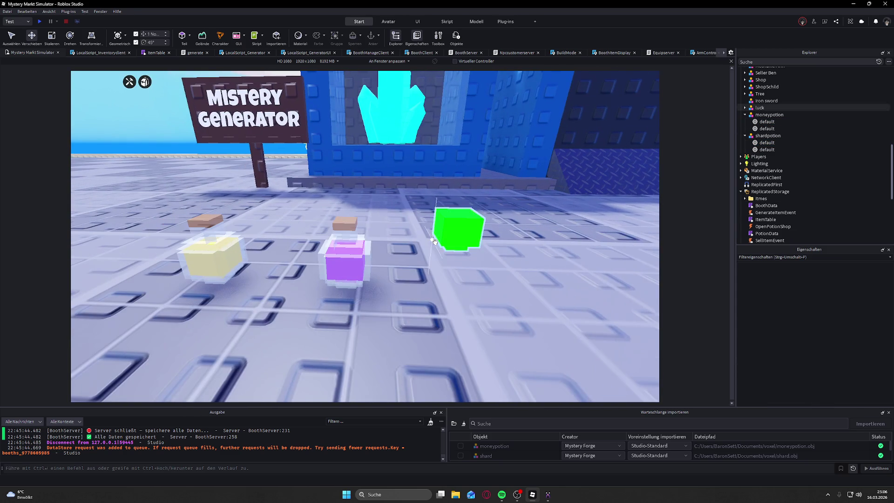
left_click(345, 261)
left_click_drag(397, 281, 486, 290)
scroll("up", 3)
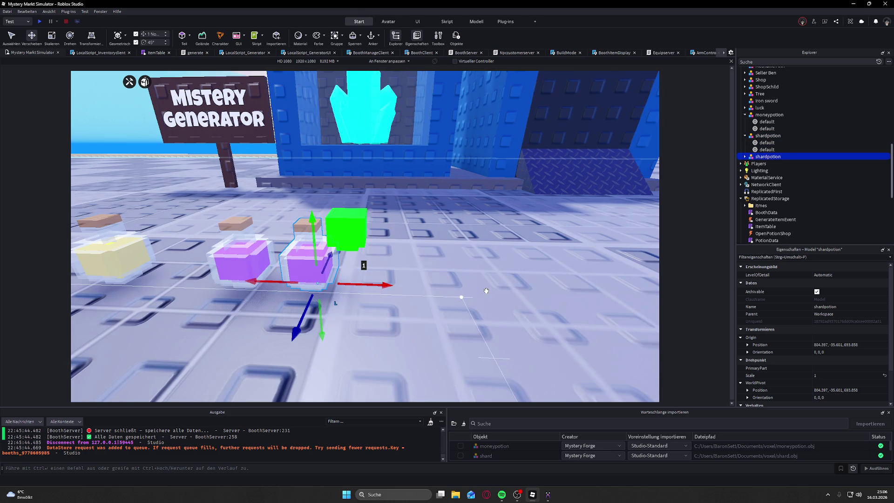
left_click(745, 156)
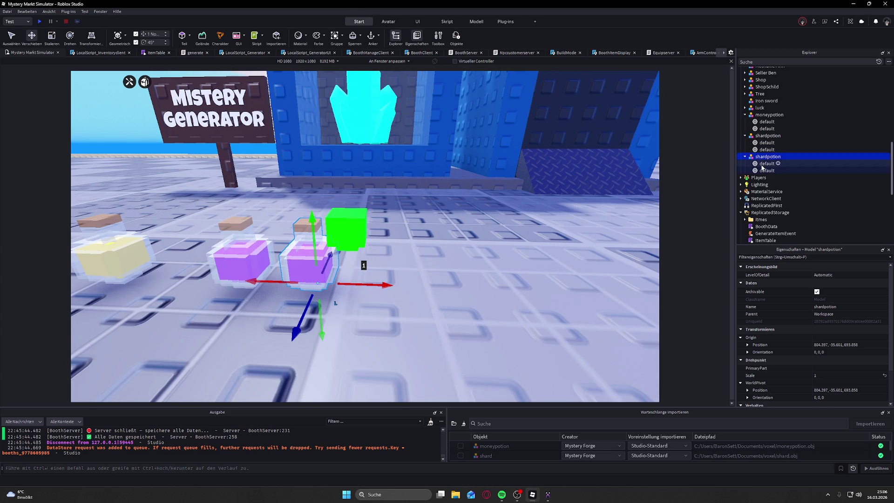
left_click(766, 170)
key("Delete")
- Rename the empty copy to 'luckpotion' and slide it under the green block
left_click(768, 157)
right_click(772, 160)
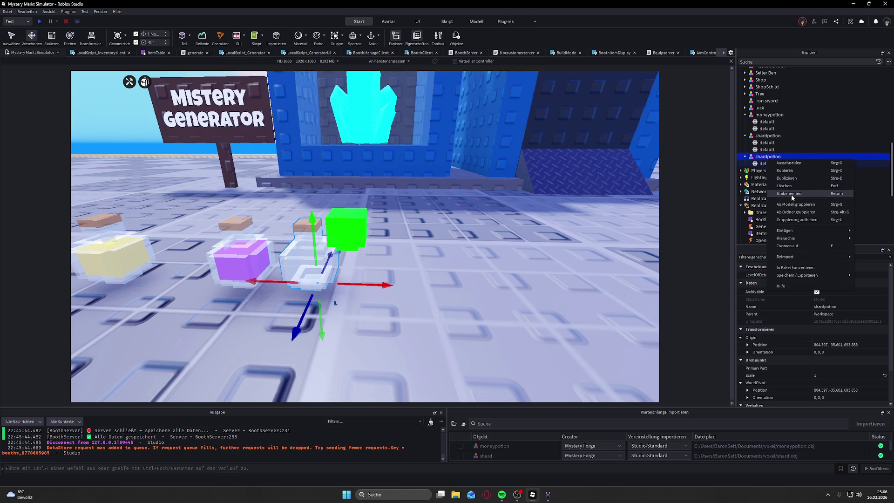
left_click(791, 195)
key("BackSpace")
type("lucv")
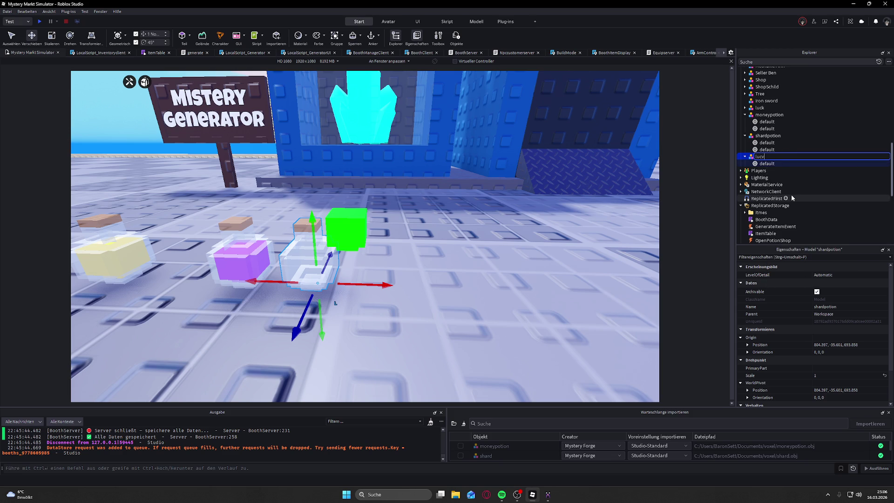
key("BackSpace")
type("kpot")
type("ion")
key("Return")
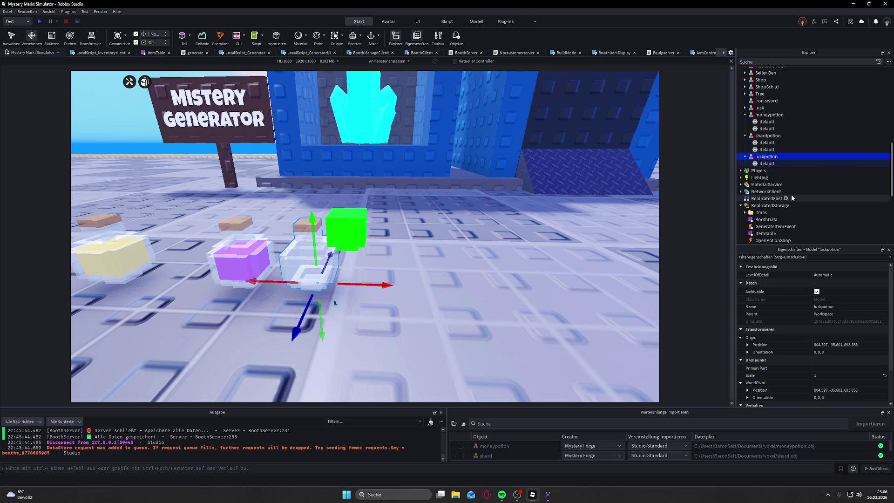
left_click_drag(363, 285, 358, 214)
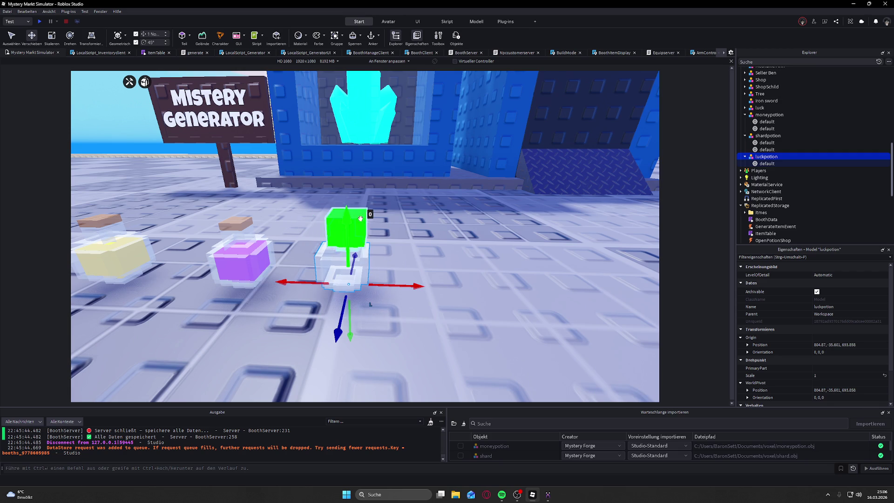
- Move the green luck block in line with the empty bottle and lower it inside
left_click(493, 268)
left_click_drag(493, 269, 472, 295)
left_click_drag(410, 241, 412, 253)
scroll("up", 3)
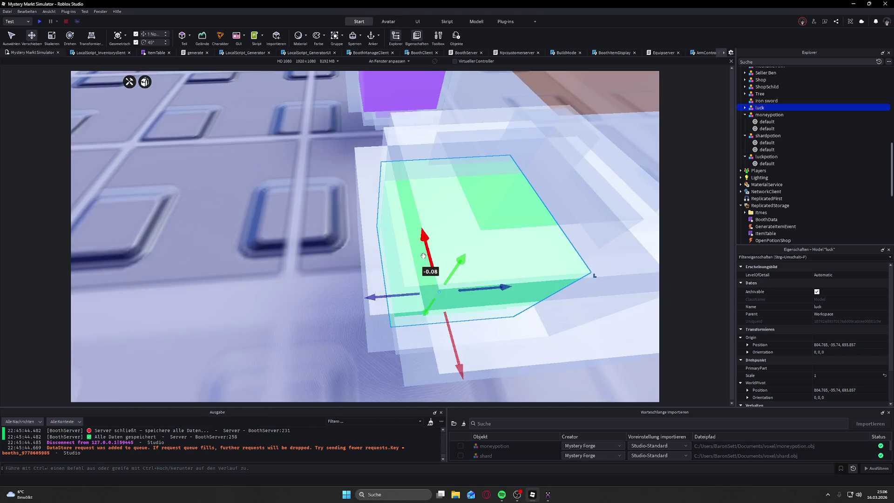
left_click_drag(423, 256, 499, 185)
key("ctrl+z")
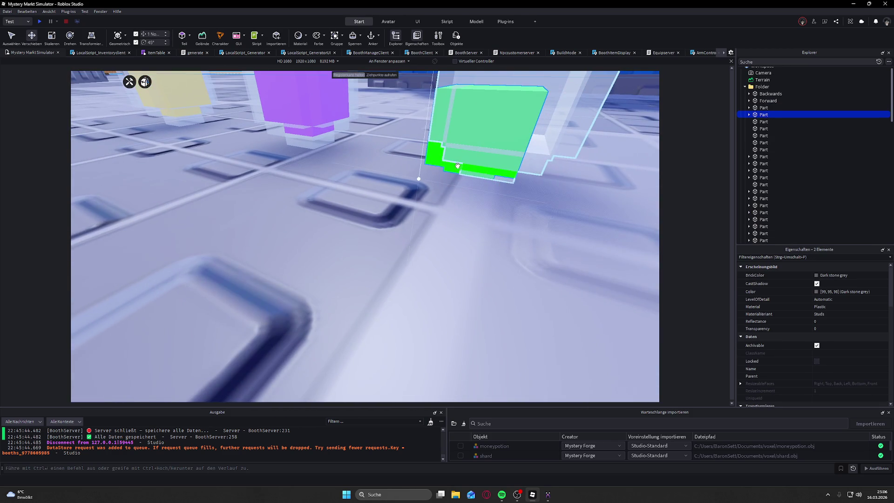
- Drag the green luck mesh into the luckpotion model in Explorer
left_click(438, 155)
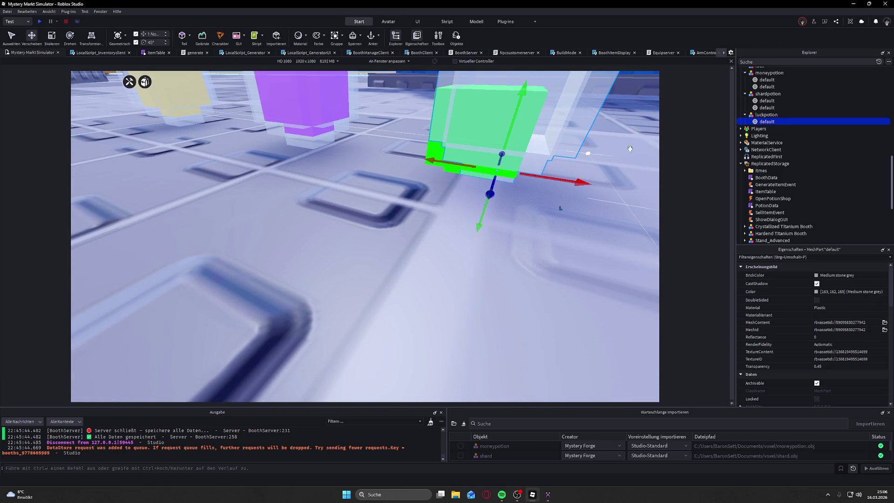
scroll("down", 3)
scroll("up", 3)
scroll("up", 3)
left_click(745, 95)
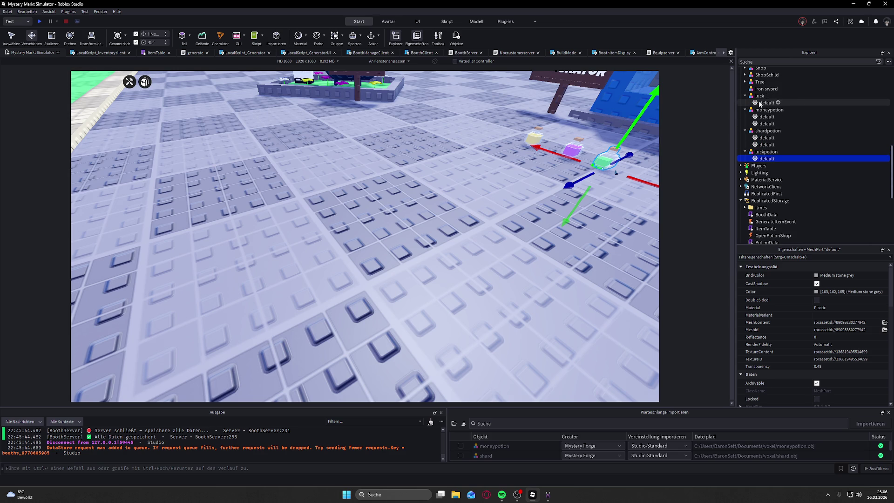
left_click_drag(765, 103, 764, 111)
left_click_drag(761, 155, 761, 152)
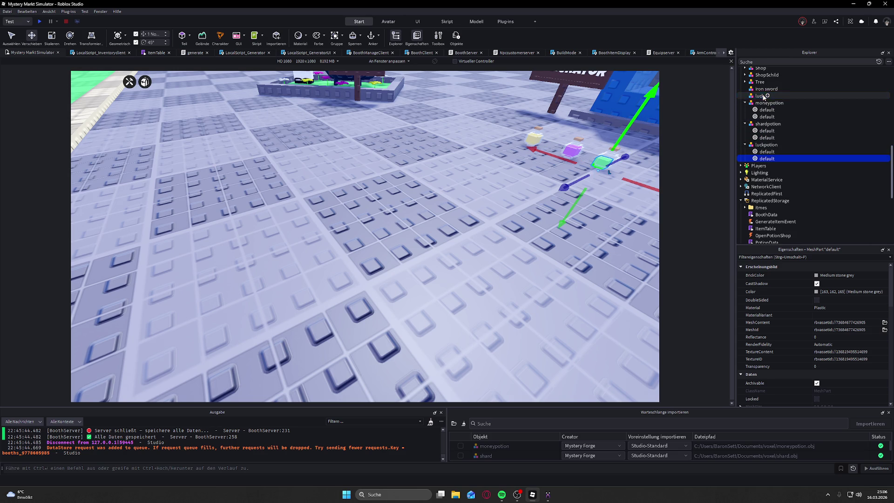
- Focus on the green liquid, nudge it sideways and up to centre it, then orbit to check
left_click(767, 151)
key("f")
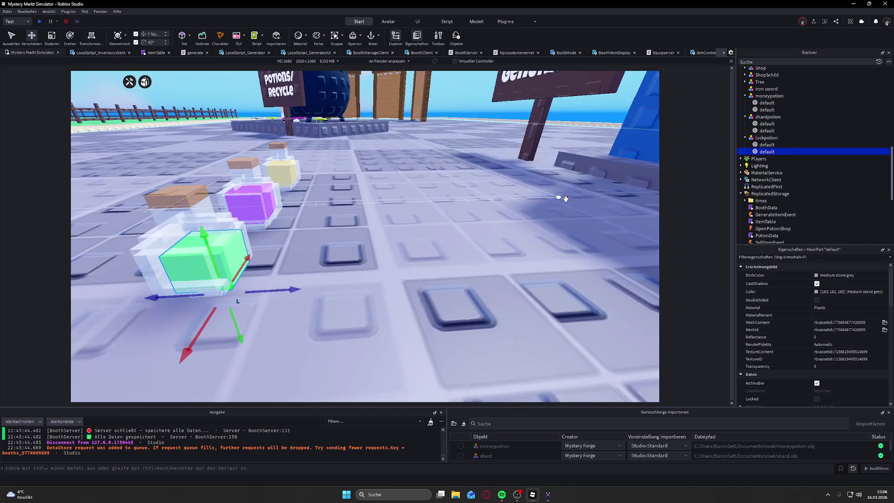
key("f")
scroll("up", 3)
scroll("up", 3)
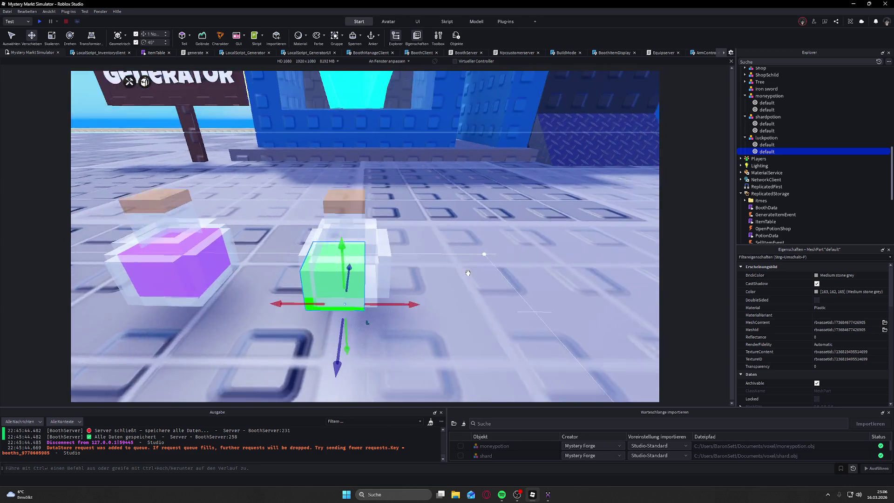
left_click_drag(400, 313, 410, 313)
left_click_drag(355, 284, 412, 276)
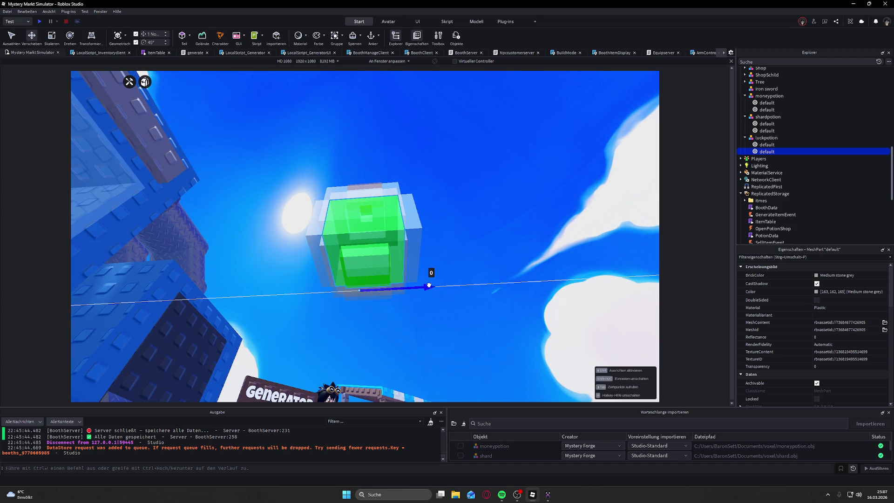
left_click_drag(429, 269, 337, 247)
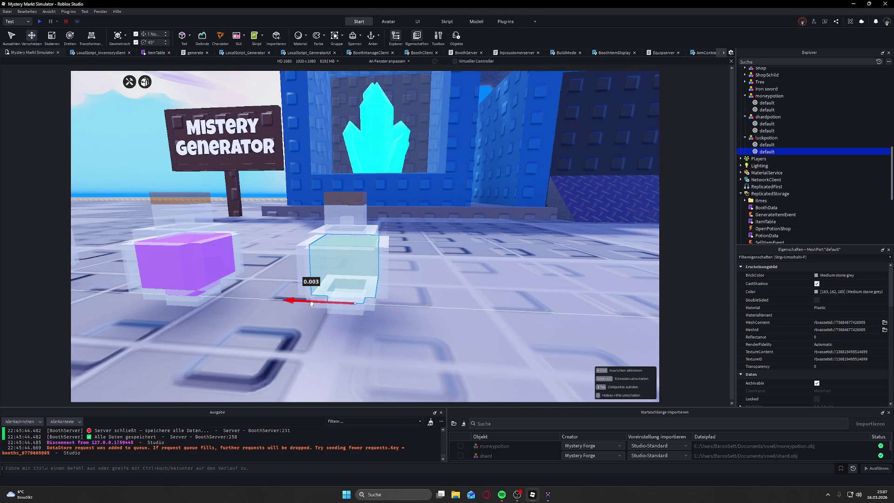
left_click_drag(311, 303, 348, 366)
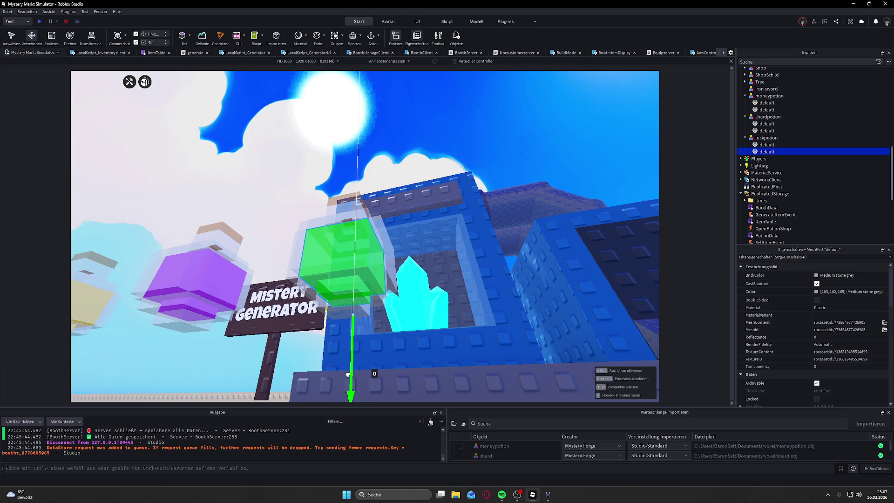
left_click_drag(360, 372, 409, 275)
- Slide the yellow and green potions into an evenly spaced row, then open Insert Object for luckpotion
left_click(329, 187)
scroll("up", 3)
left_click(281, 219)
left_click_drag(338, 239, 385, 238)
left_click(500, 234)
left_click_drag(540, 241, 520, 241)
left_click(332, 229)
left_click_drag(382, 239, 499, 273)
scroll("up", 3)
scroll("down", 3)
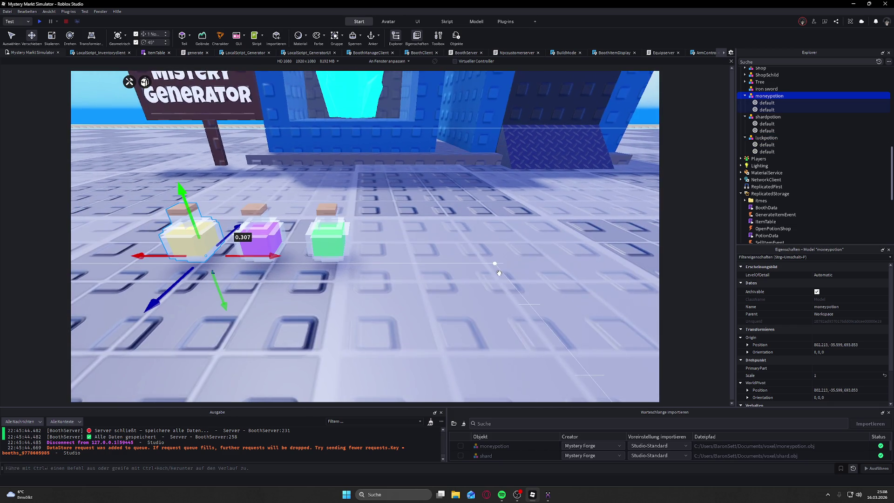
left_click(766, 137)
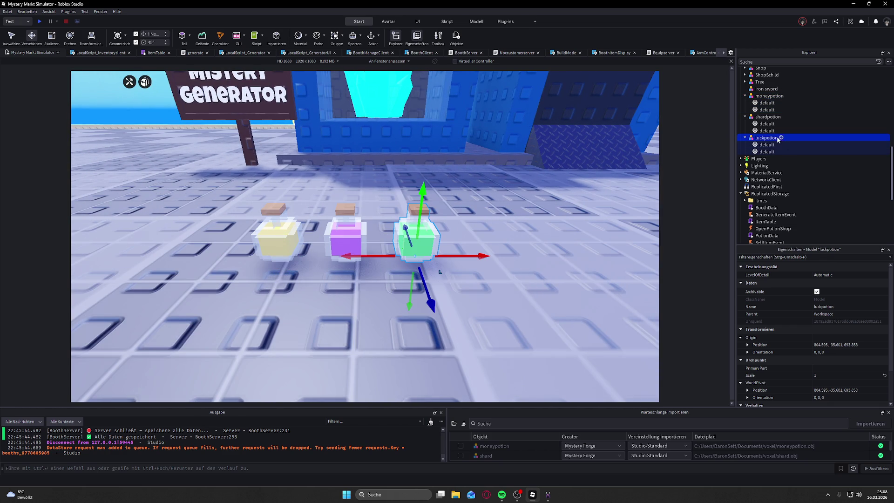
left_click(781, 138)
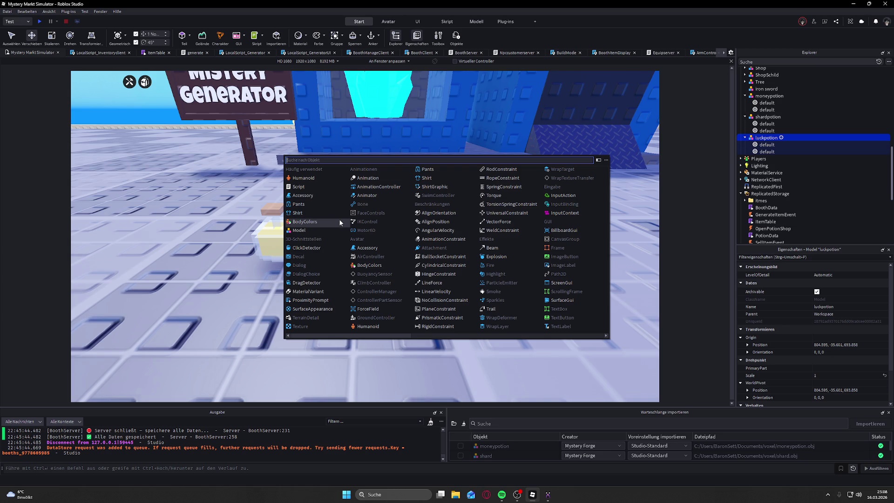
- Insert a Part into luckpotion and scale it down to a tiny block
type("part")
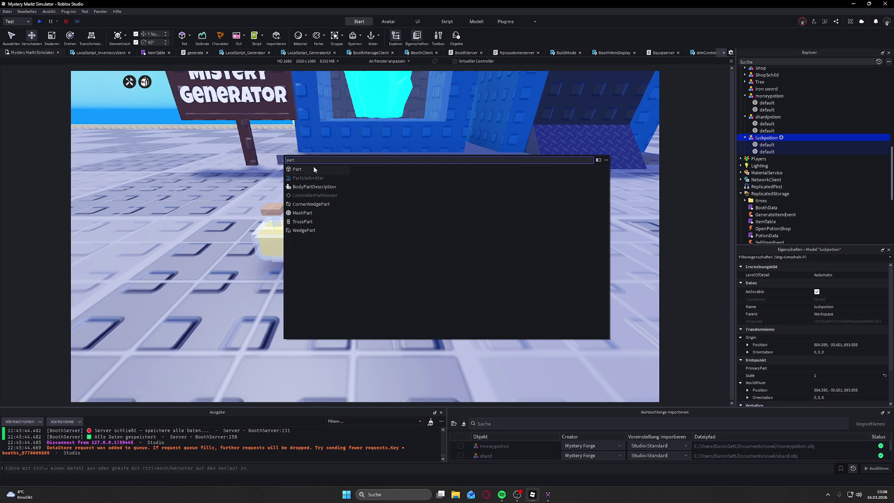
left_click(314, 169)
left_click(51, 37)
left_click_drag(240, 176, 435, 177)
left_click_drag(539, 183, 490, 173)
left_click_drag(510, 134, 506, 222)
left_click_drag(458, 237, 480, 235)
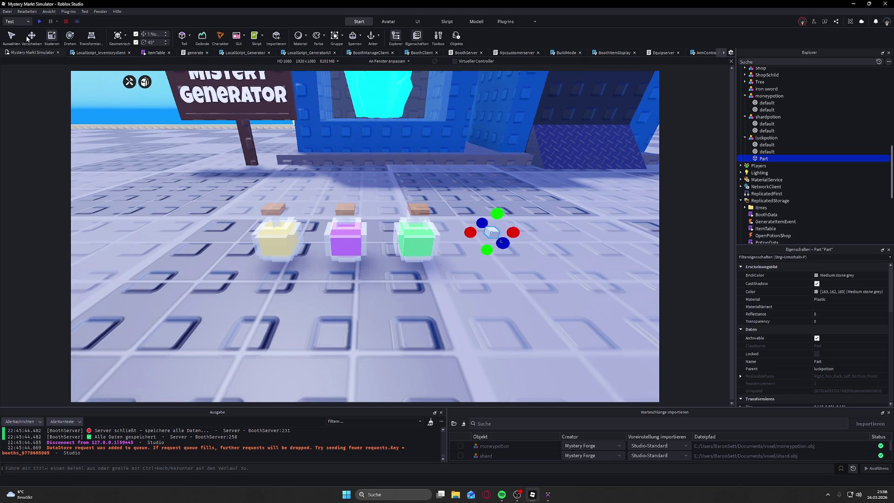
- Move the tiny part over beside the green potion
left_click(31, 37)
left_click(766, 138)
left_click_drag(433, 201, 492, 233)
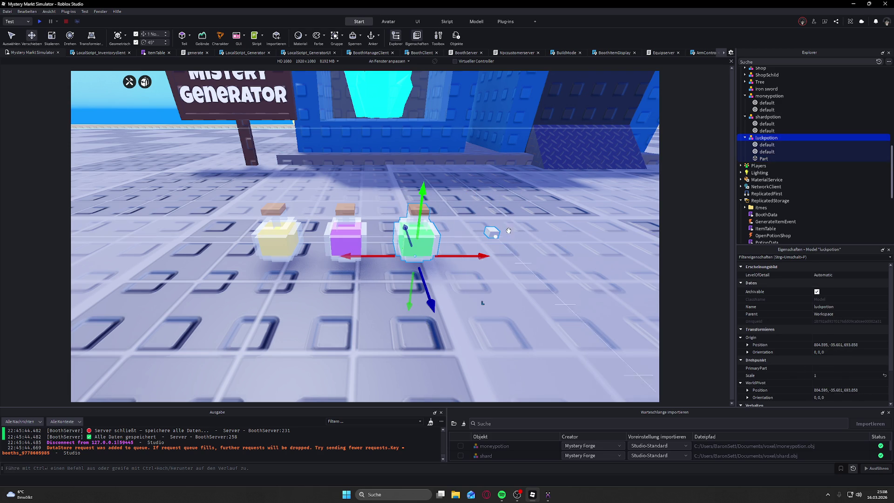
left_click(764, 159)
left_click_drag(435, 232, 437, 232)
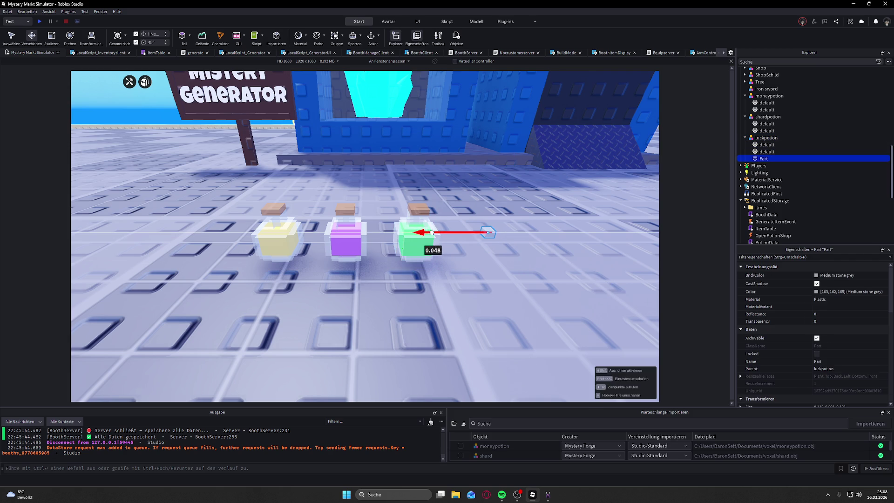